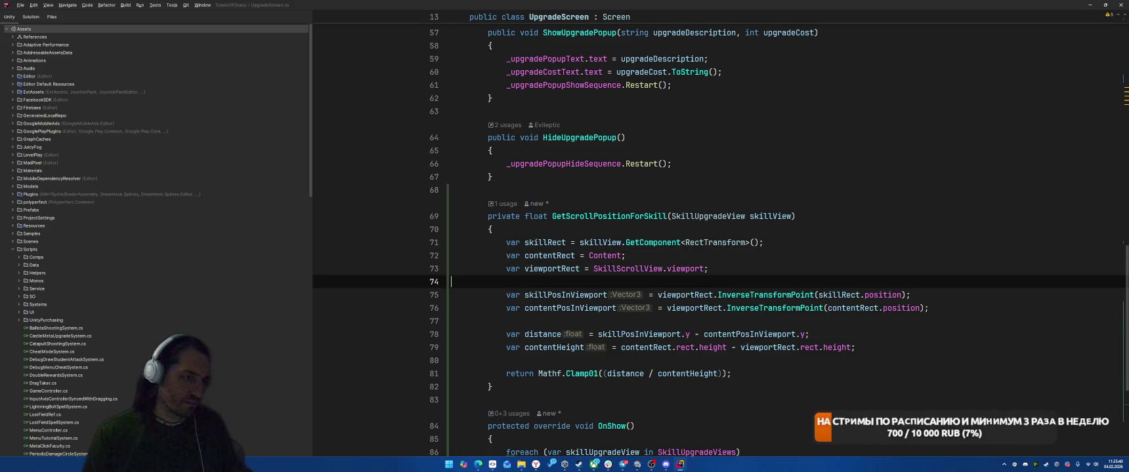
Step: Append ' * .5f' after contentPosInViewport.y on line 78, then switch to the Unity Editor
key(Down)
key(Down)
key(Down)
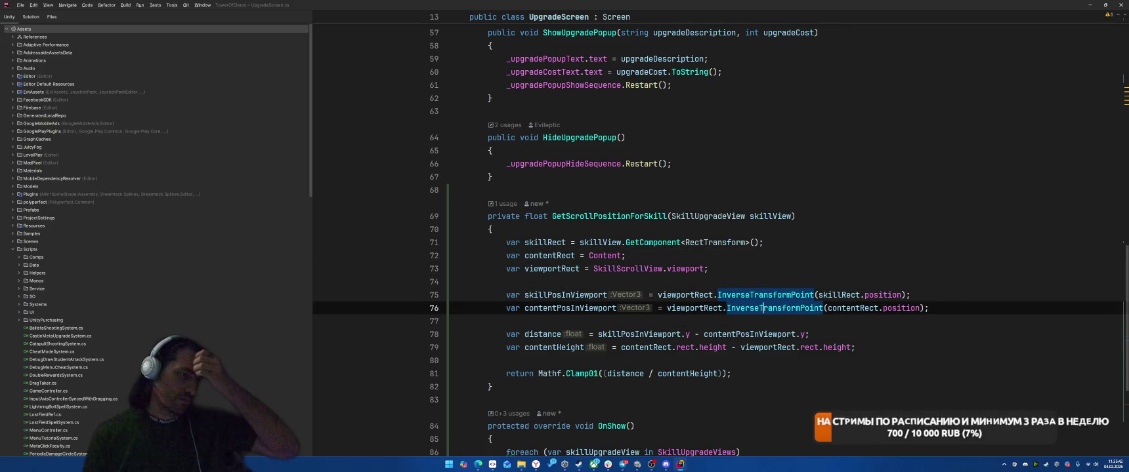
key(Up)
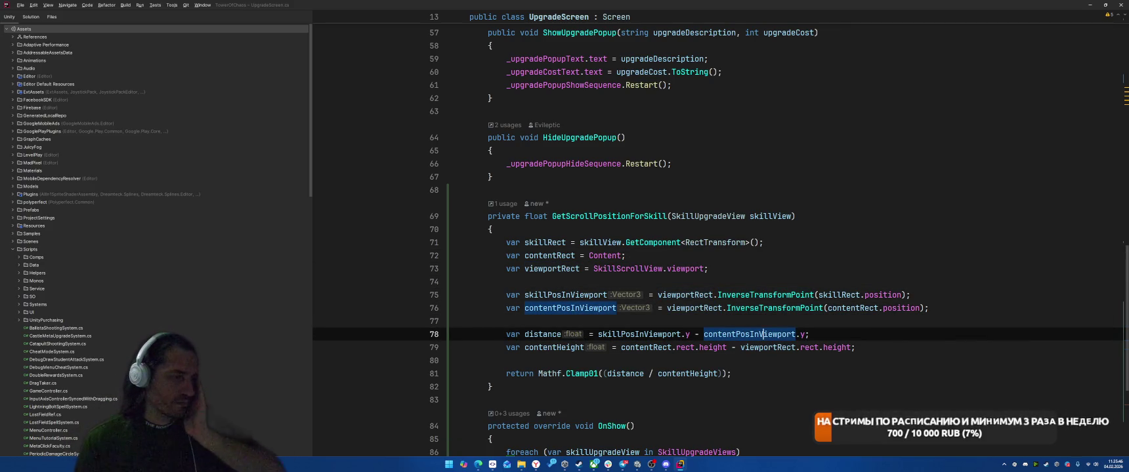
key(End)
key(Left)
text(* .f)
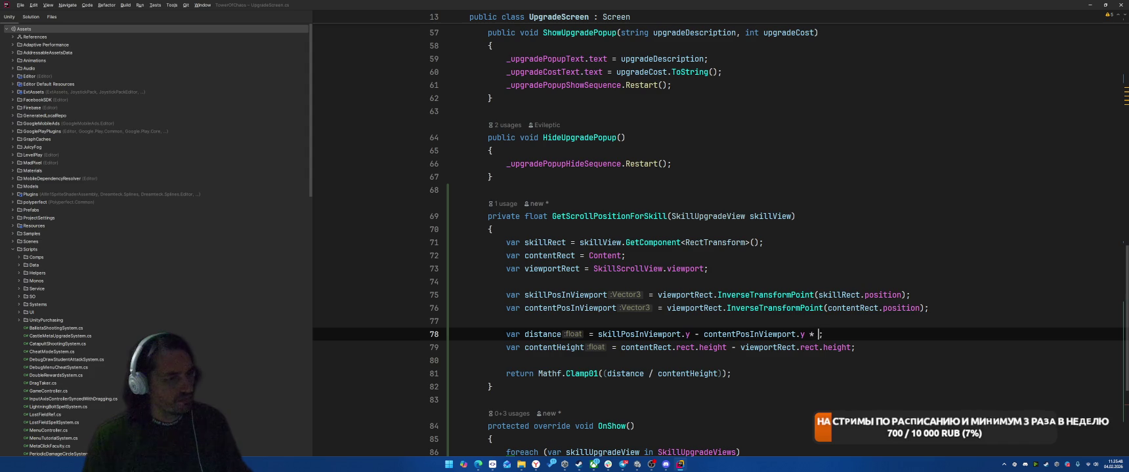
key(Left)
text(5)
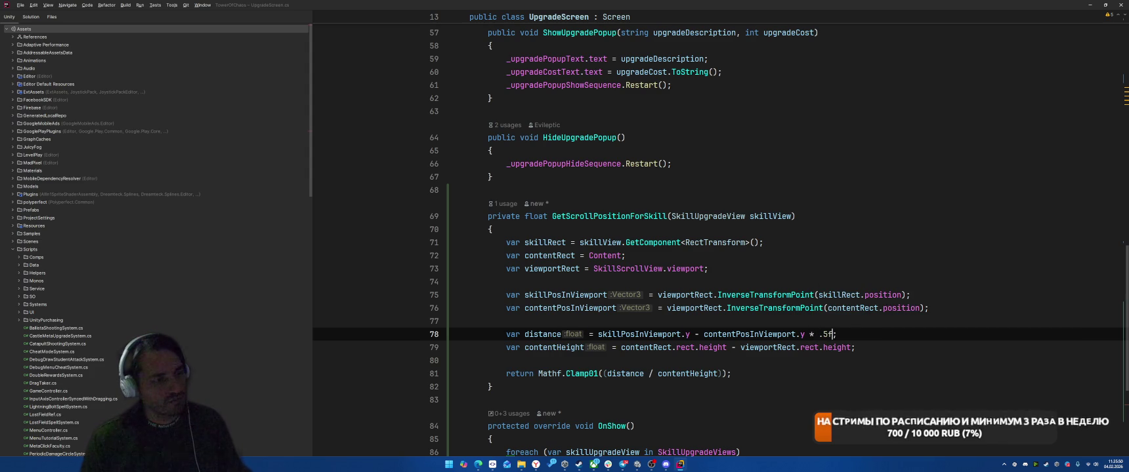
key(alt+Tab)
key(alt+Tab)
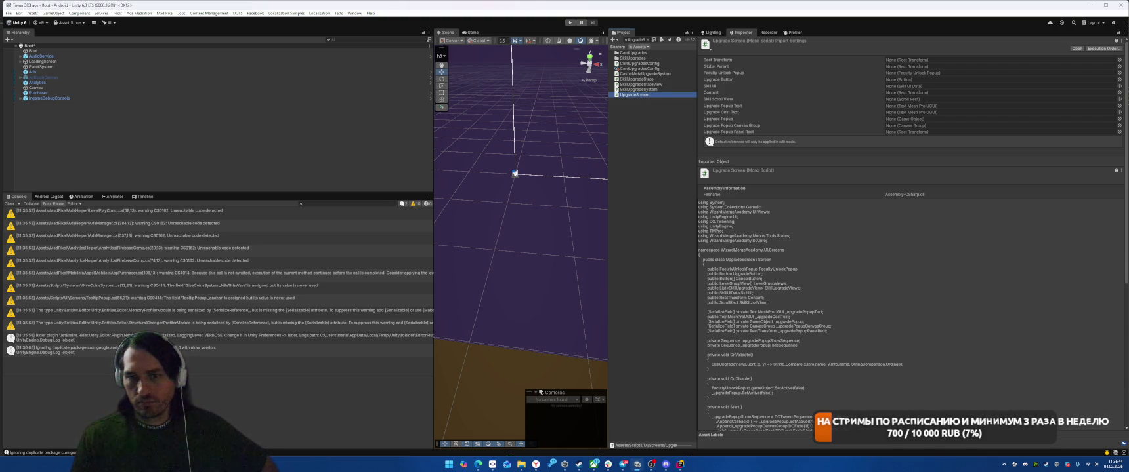
Step: Play the game, go to Castle, open the Skills tree and scroll it up and down
click(570, 23)
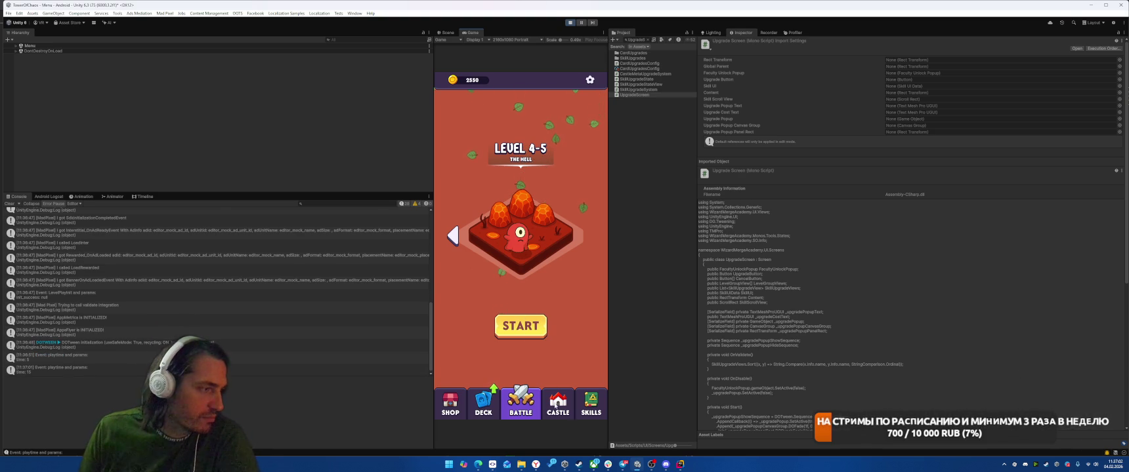
click(556, 405)
click(587, 404)
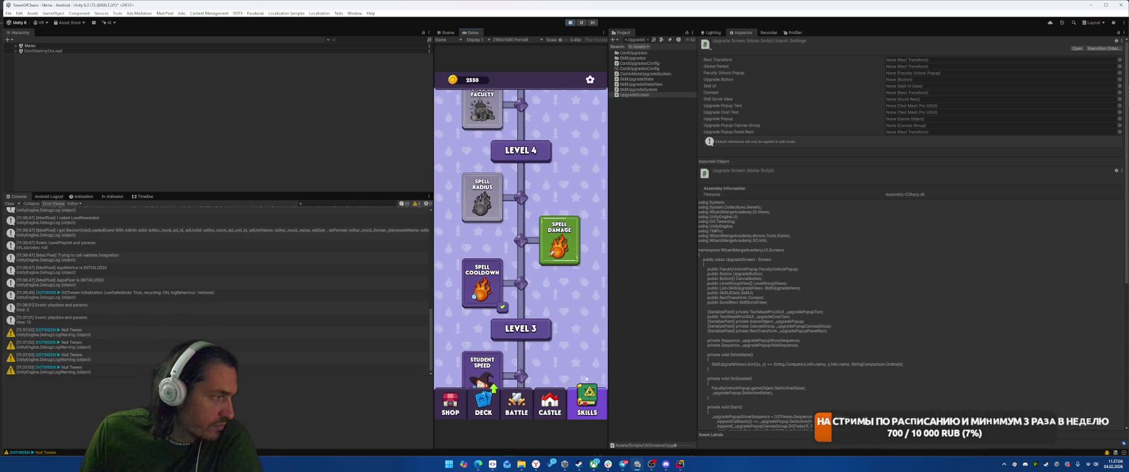
scroll(587, 364, down, 3)
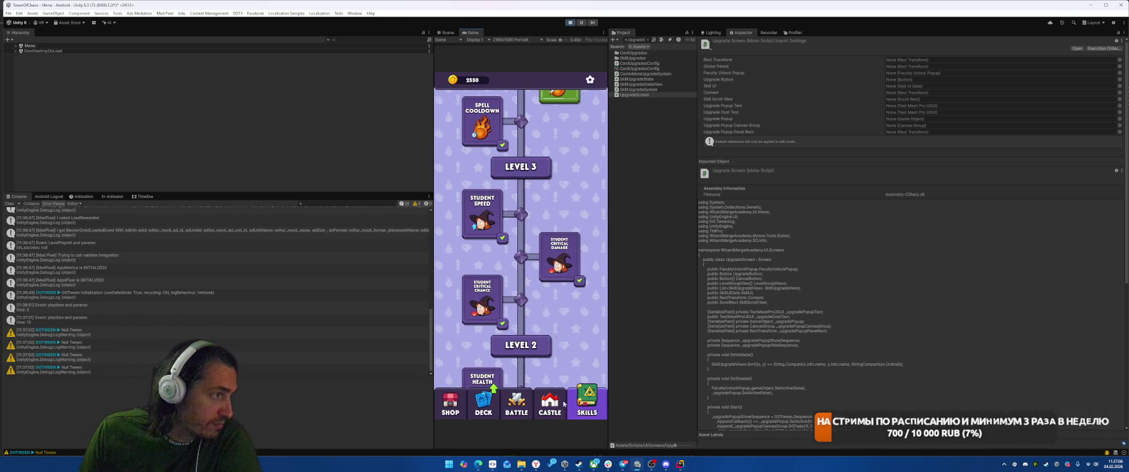
scroll(577, 328, up, 3)
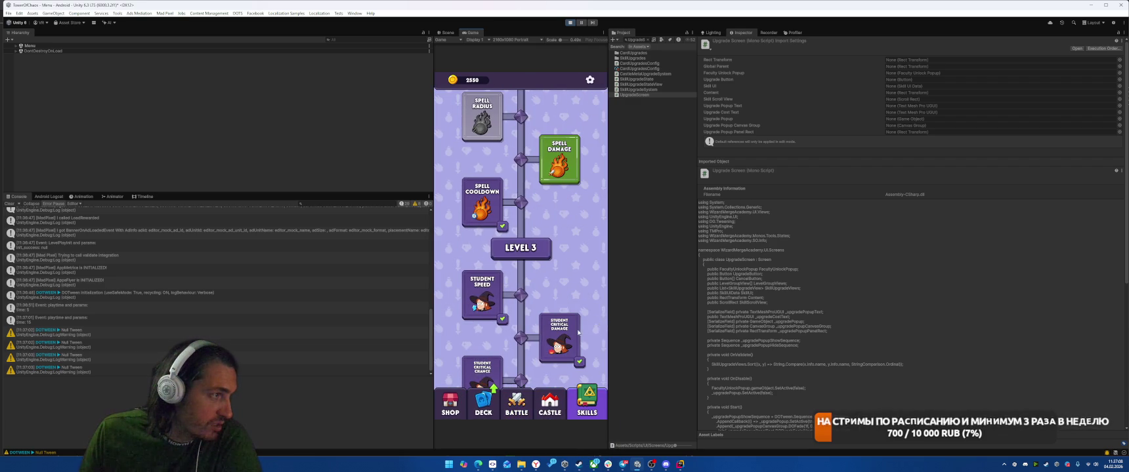
scroll(583, 310, down, 2)
scroll(521, 262, up, 1)
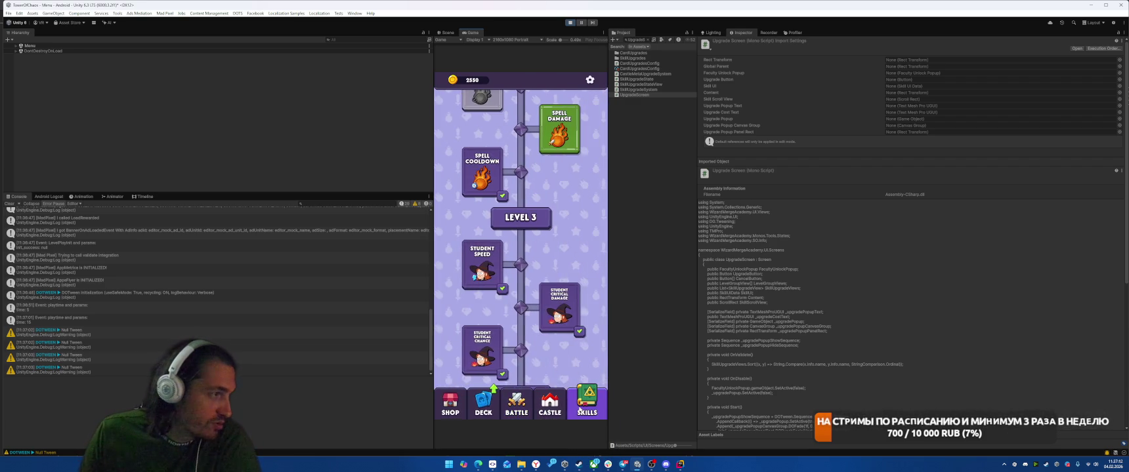
scroll(562, 226, down, 5)
scroll(532, 228, down, 3)
Step: Flip between the Battle and Skills pages, stop play mode, and return to Rider's UpgradeScreen.cs
click(588, 405)
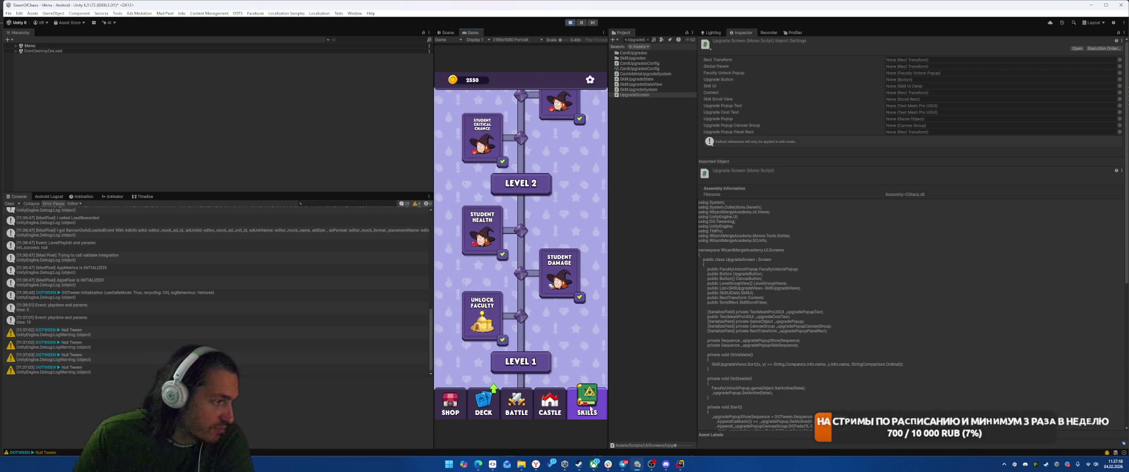
click(588, 407)
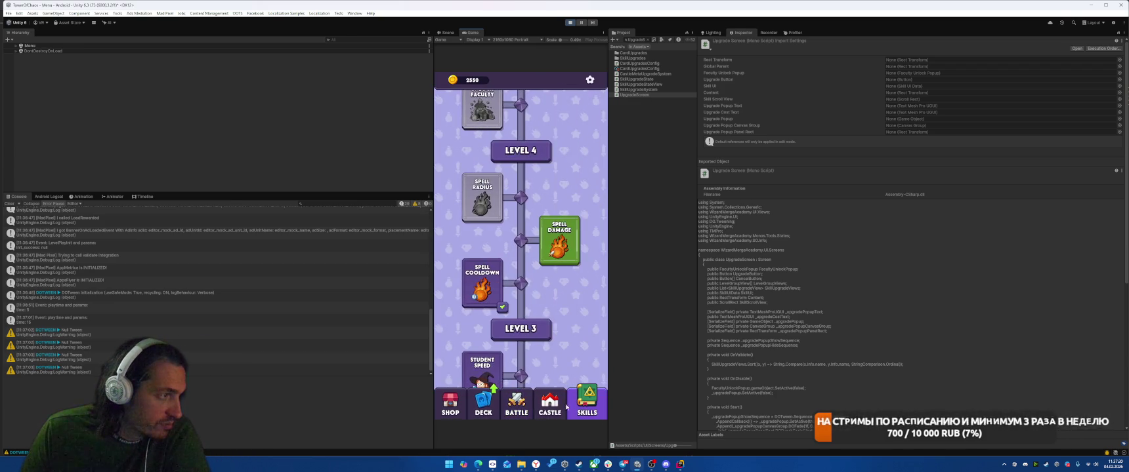
click(590, 408)
click(590, 408)
click(517, 406)
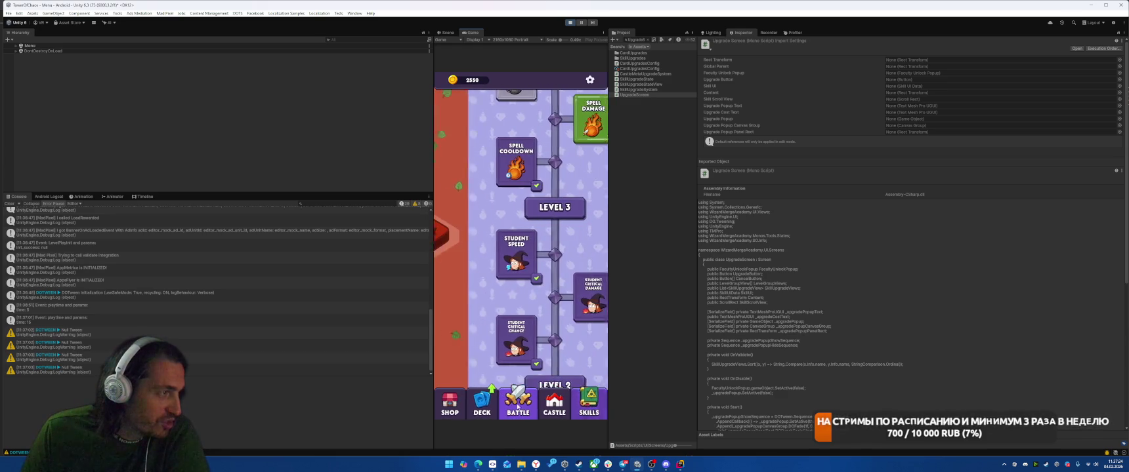
click(577, 412)
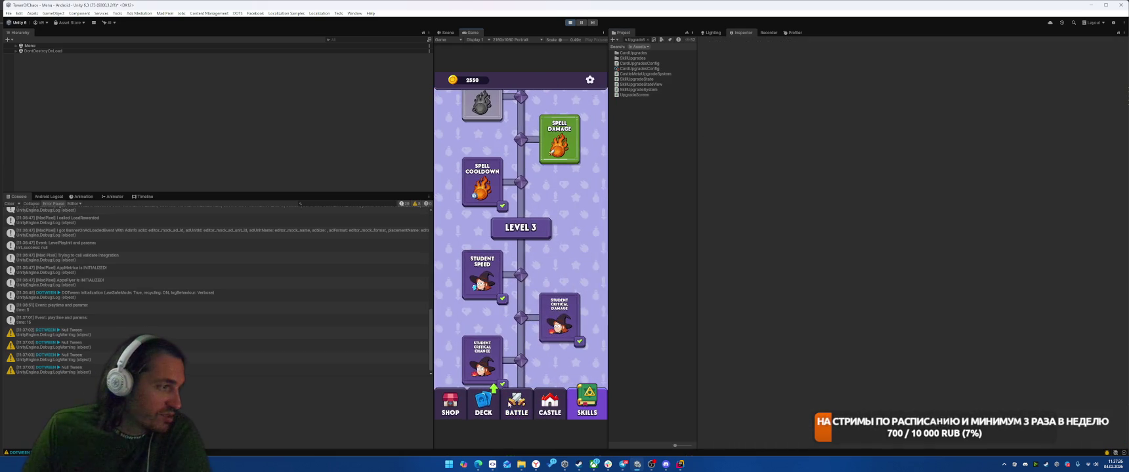
click(578, 412)
click(569, 23)
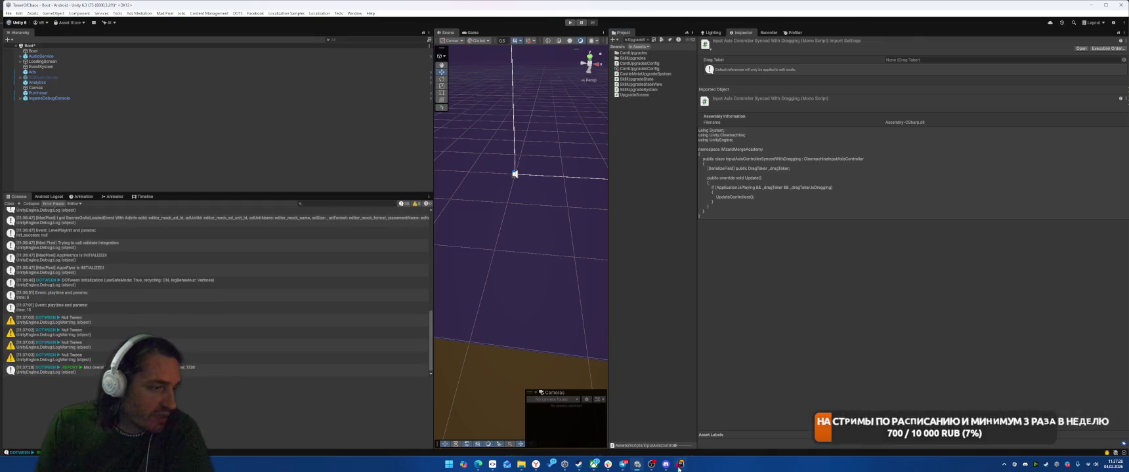
click(680, 465)
click(832, 296)
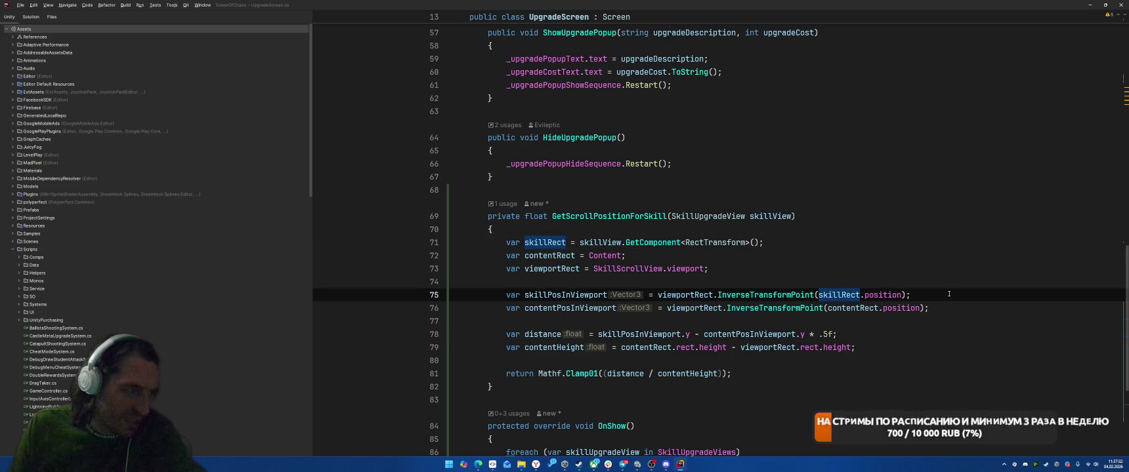
Step: Replace ' * .5f' on line 78 with '- viewportRect.sizeDelta.y / 2f'
key(Down)
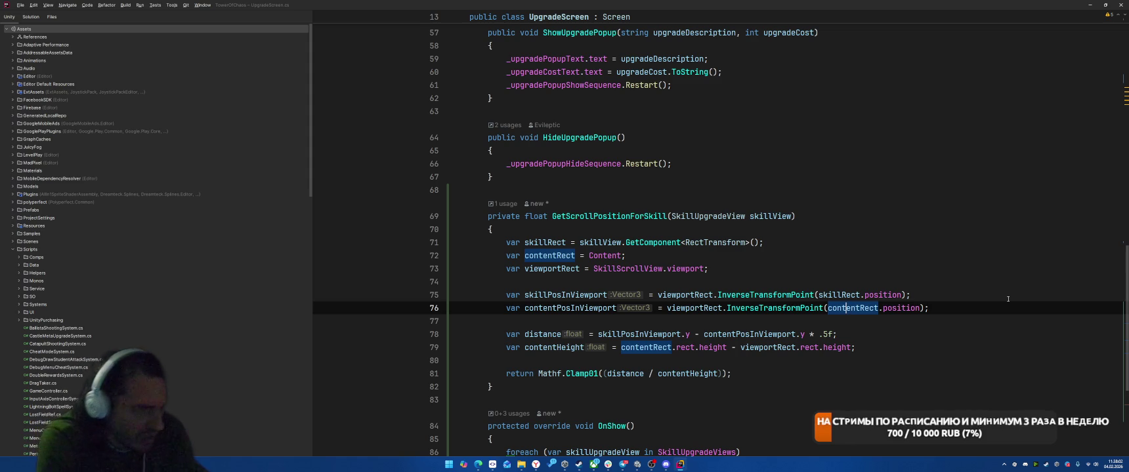
drag(808, 334, 832, 334)
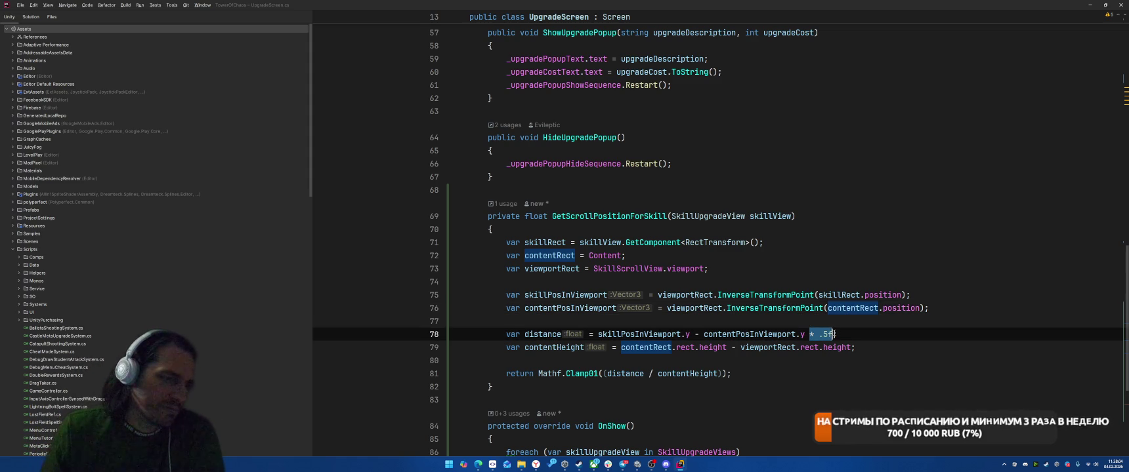
text(- )
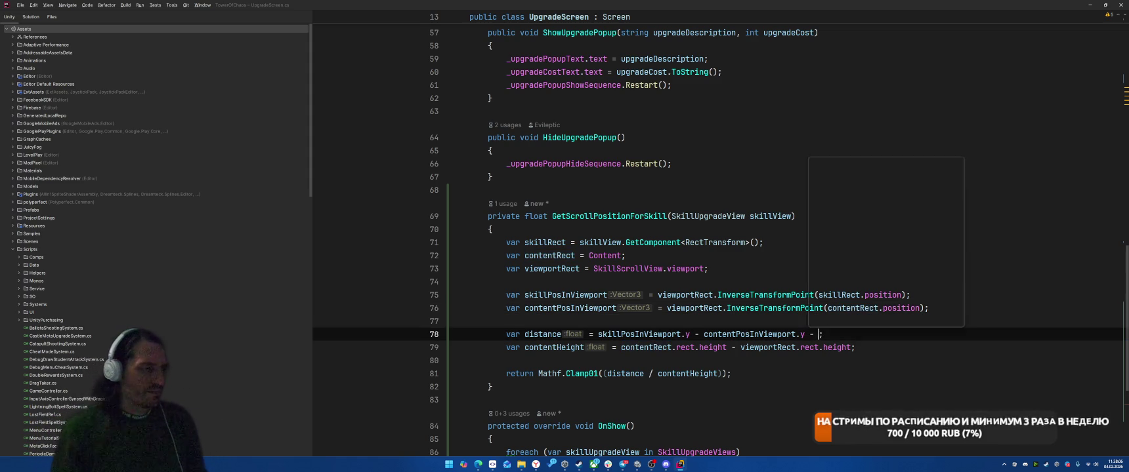
text(viewportRect.)
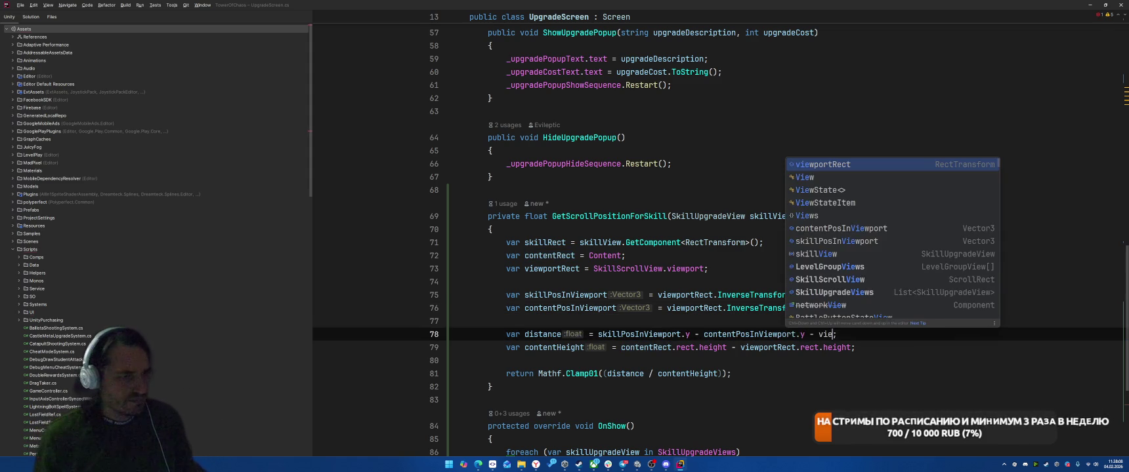
text(sizeDelta.y / 2f)
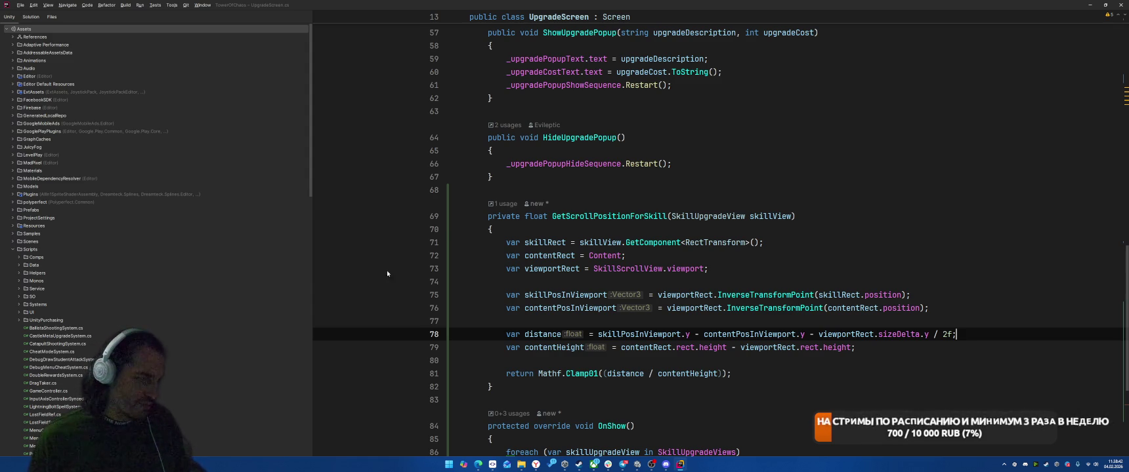
Step: With the half-viewport subtraction finished, move the caret up to line 76
key(Up)
key(Up)
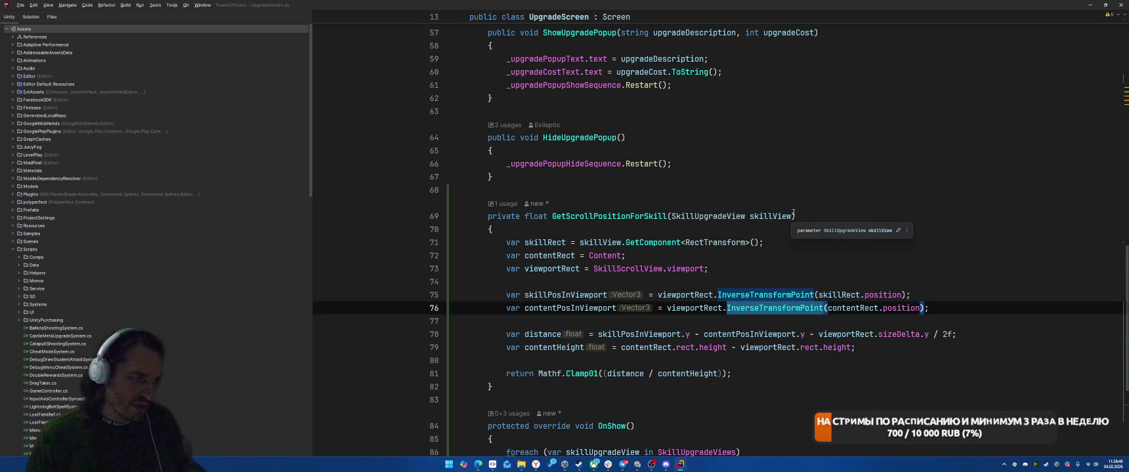
Step: On line 76, replace viewportRect with Content and change the call to TransformPoint
key(ctrl+Left)
key(ctrl+Left)
key(ctrl+shift+Left)
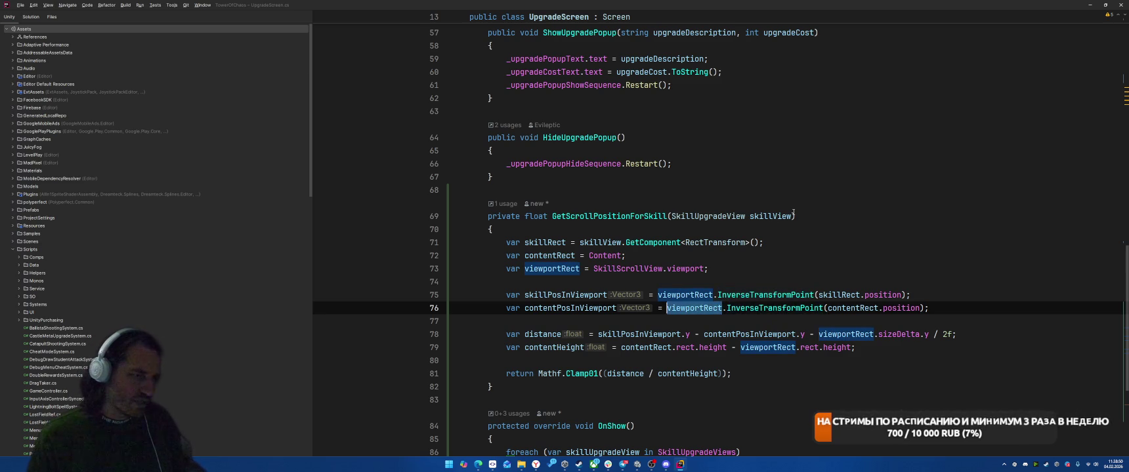
text(Content)
key(Escape)
key(Right)
key(ctrl+shift+Right)
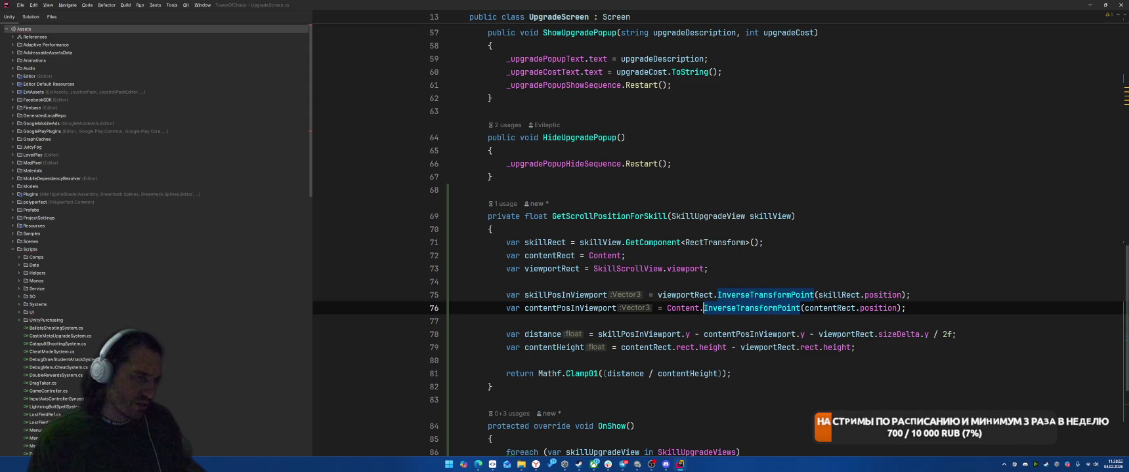
text(Trans)
key(Down)
key(Down)
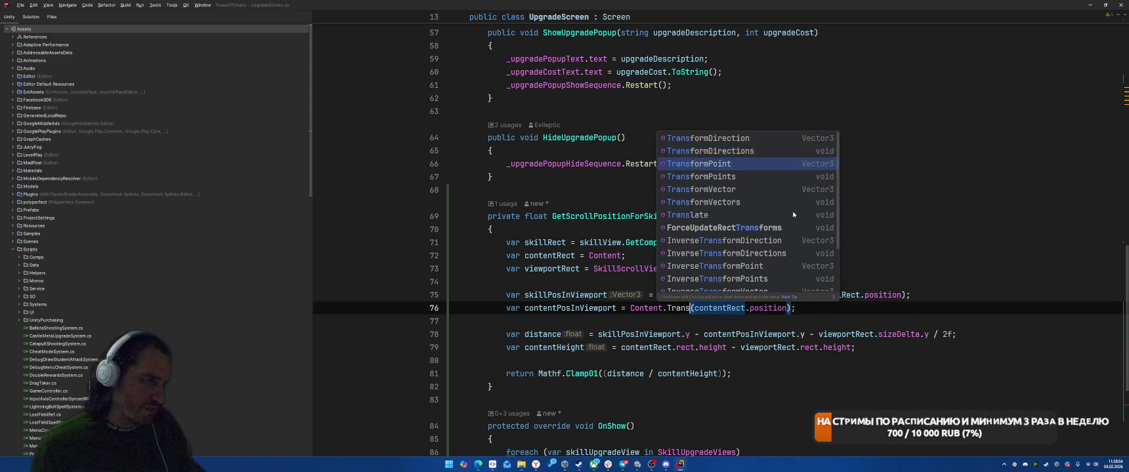
key(Return)
key(End)
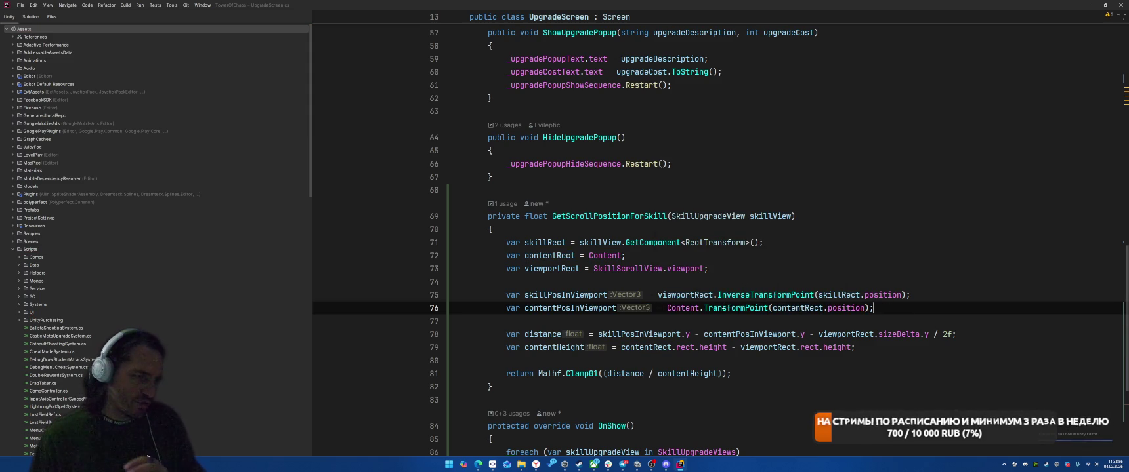
Step: Make line 75 use TransformPoint and restore InverseTransformPoint on line 76
mouse_move(723, 306)
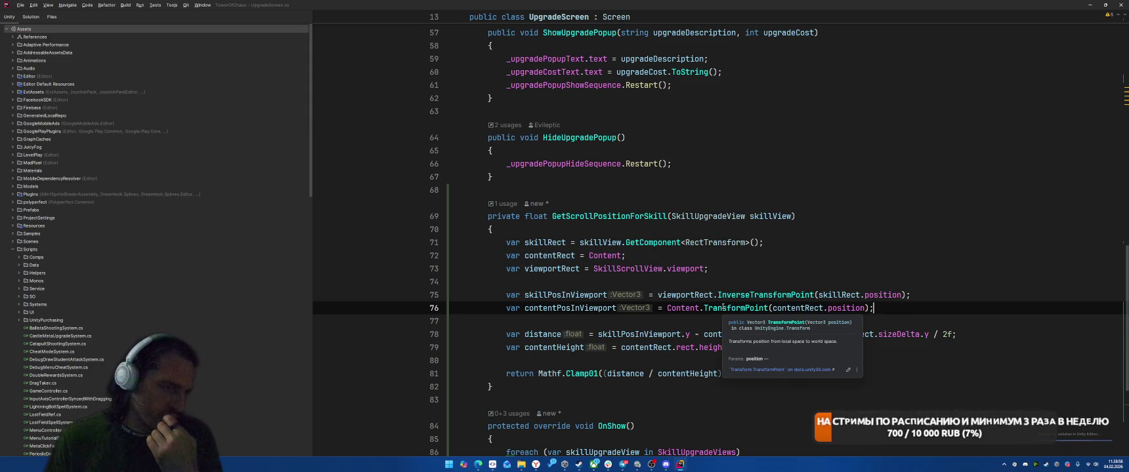
double_click(781, 295)
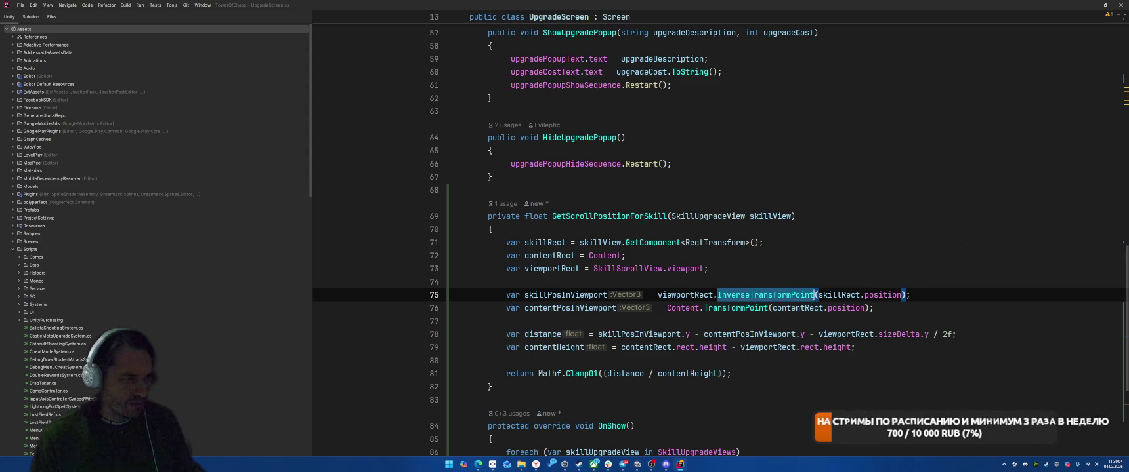
text(Tra)
key(Return)
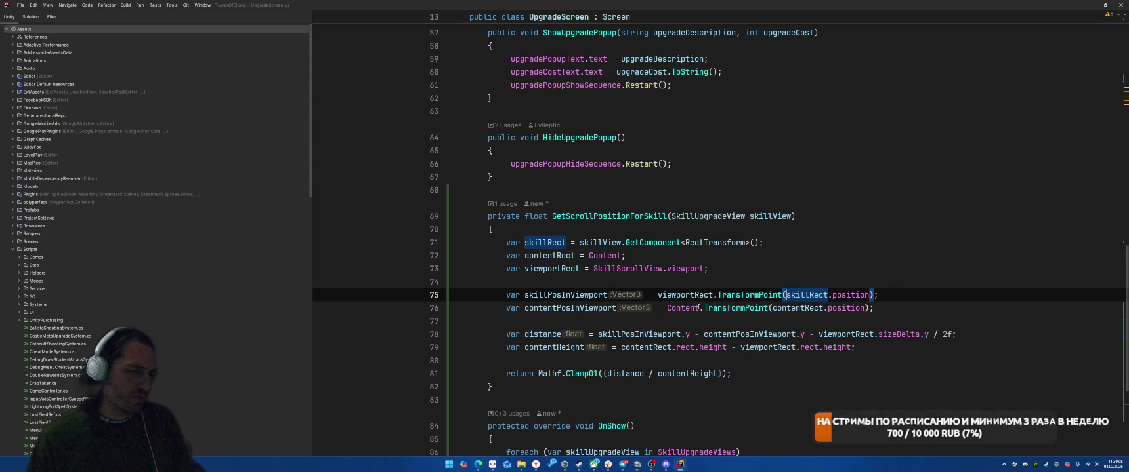
click(700, 309)
text(Inver)
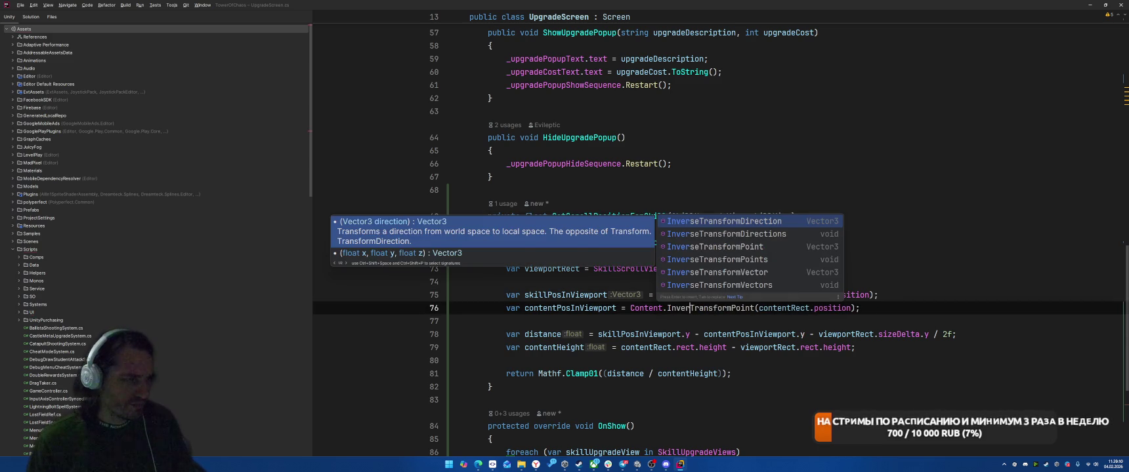
key(Tab)
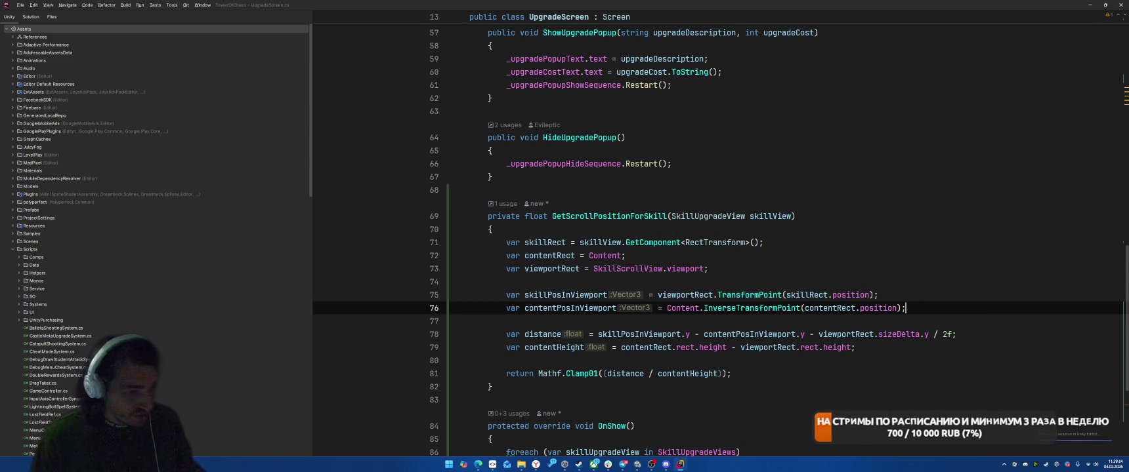
click(907, 334)
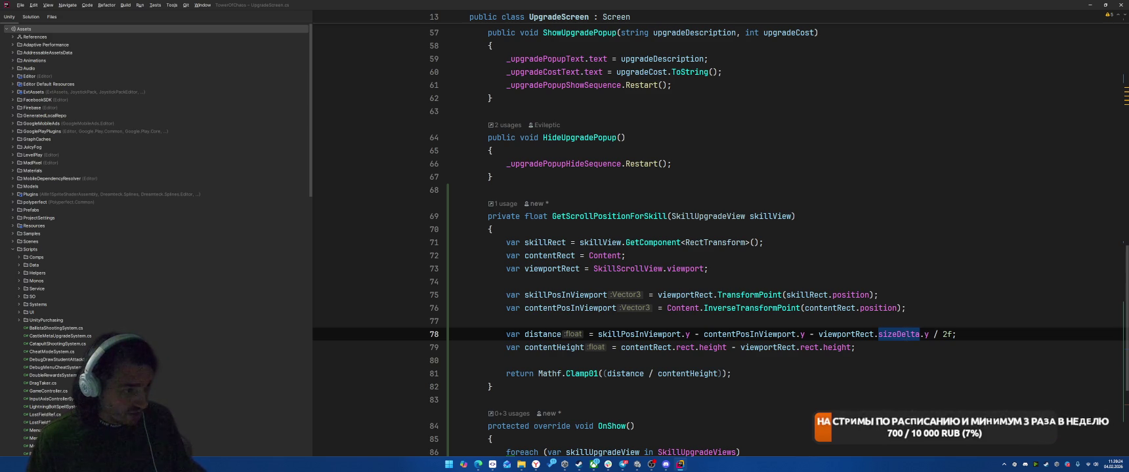
Step: Replace distance in the return statement with contentPosInViewport.y
key(Down)
key(Down)
key(Down)
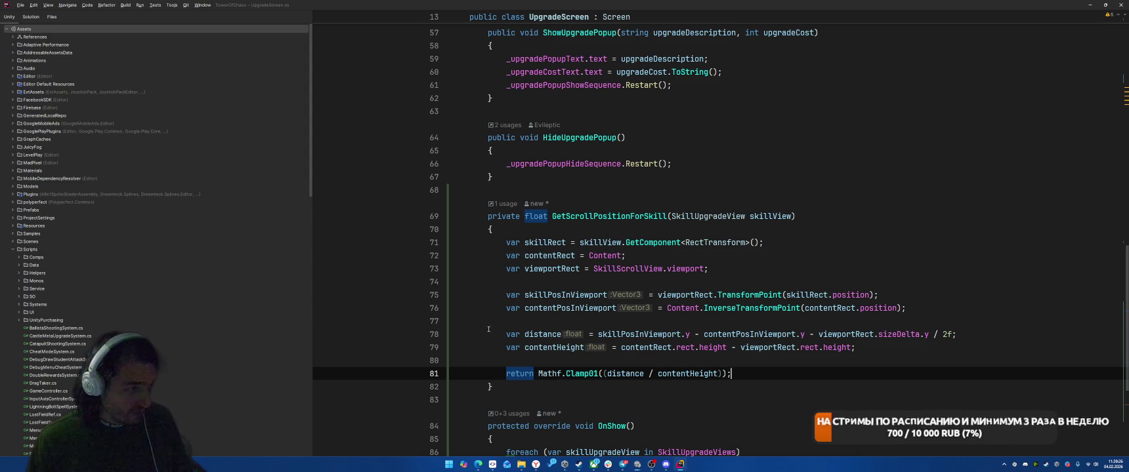
double_click(569, 307)
key(ctrl+c)
double_click(627, 374)
key(ctrl+v)
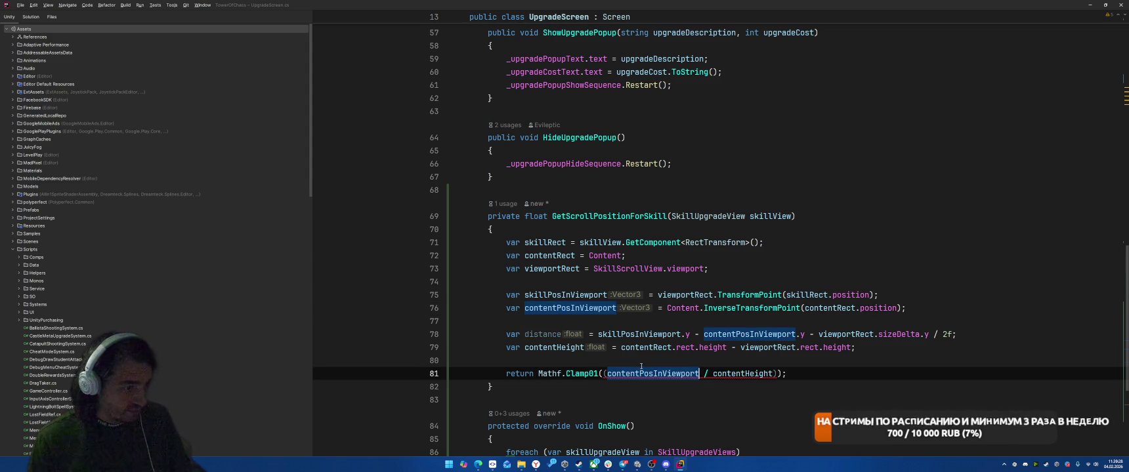
text(.y)
Step: Replace contentHeight with contentRect.rect.height in the return and delete the distance and contentHeight lines
key(Up)
key(Up)
key(End)
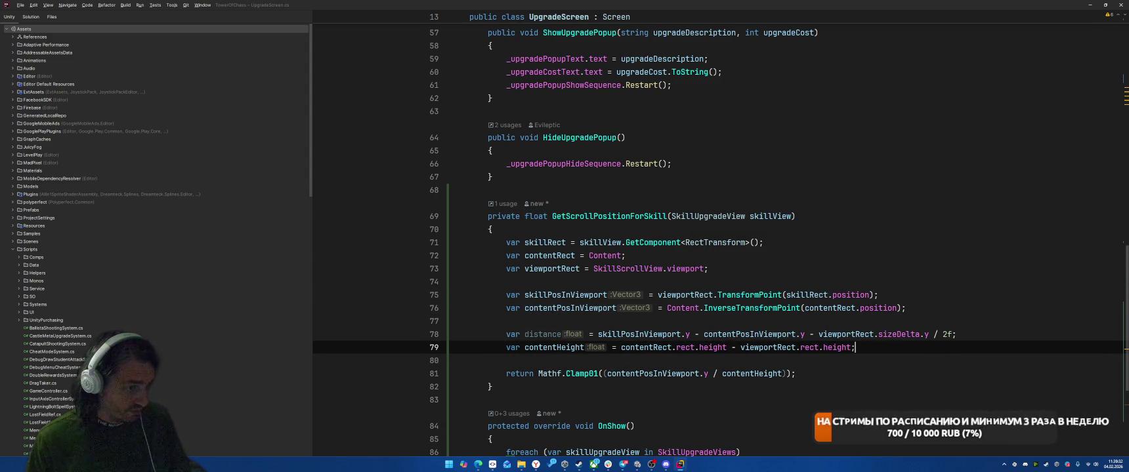
drag(620, 347, 727, 347)
key(ctrl+c)
double_click(748, 374)
key(ctrl+v)
drag(978, 315, 958, 347)
key(BackSpace)
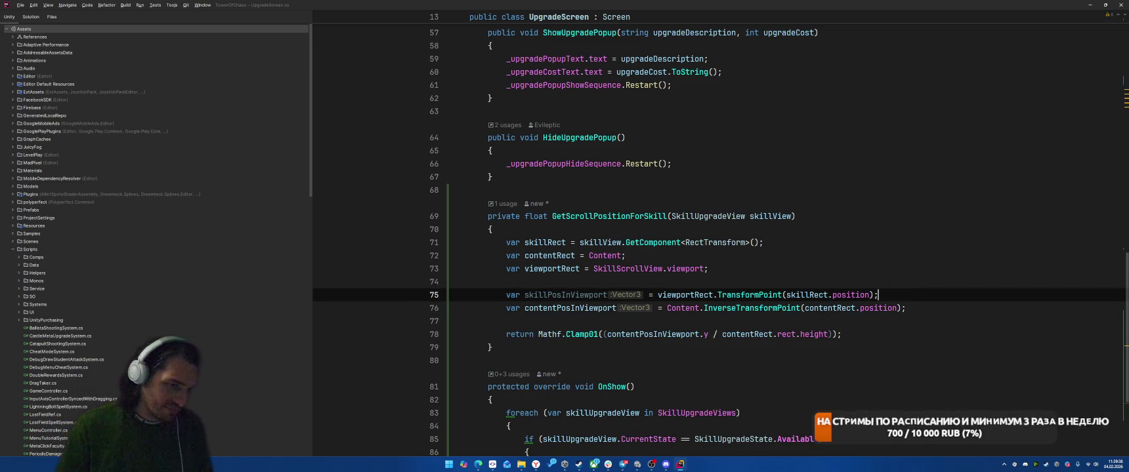
Step: Feed skillPosInViewport into the contentPosInViewport line and rename it to skillPosInWorld
drag(879, 294, 451, 282)
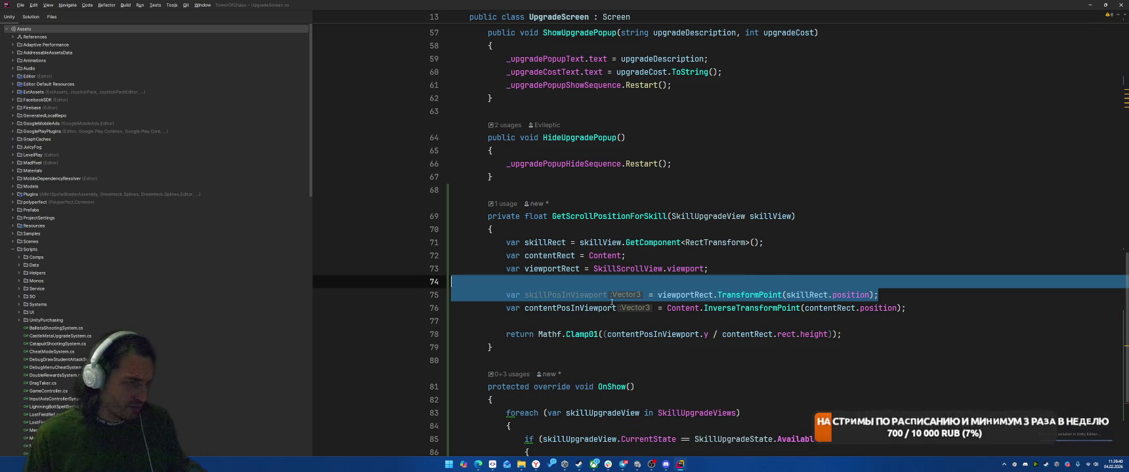
double_click(564, 295)
drag(805, 307, 898, 308)
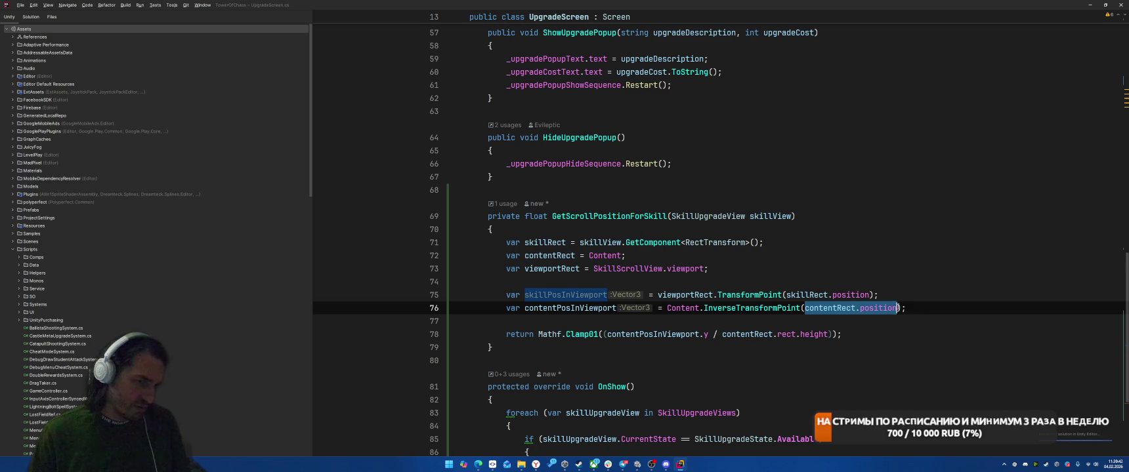
key(ctrl+v)
key(Up)
key(Up)
key(Up)
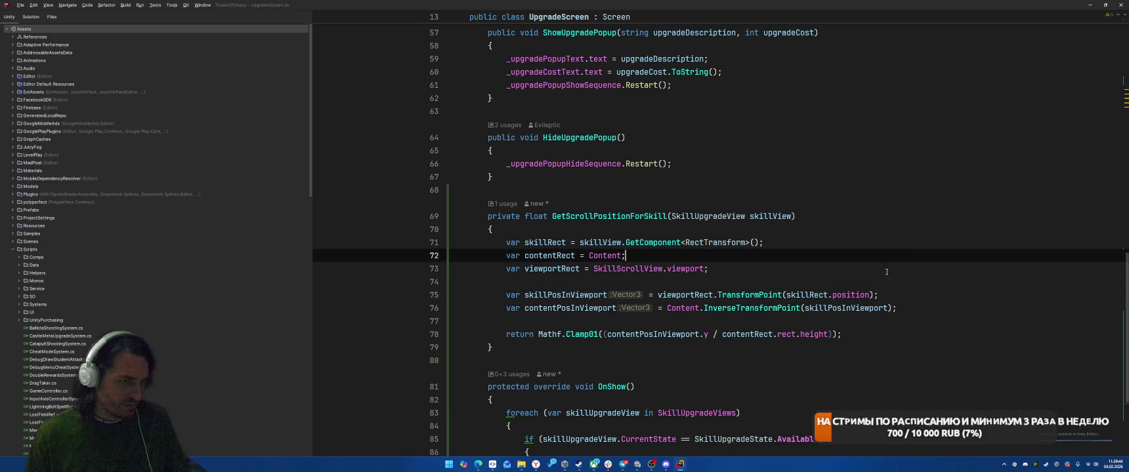
double_click(846, 308)
key(shift+F6)
text(sk)
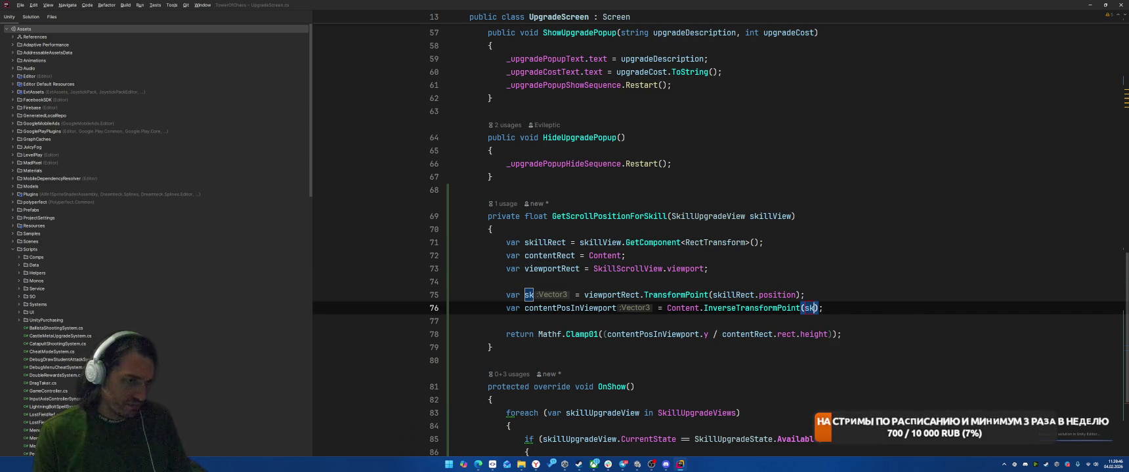
text(illPosIn)
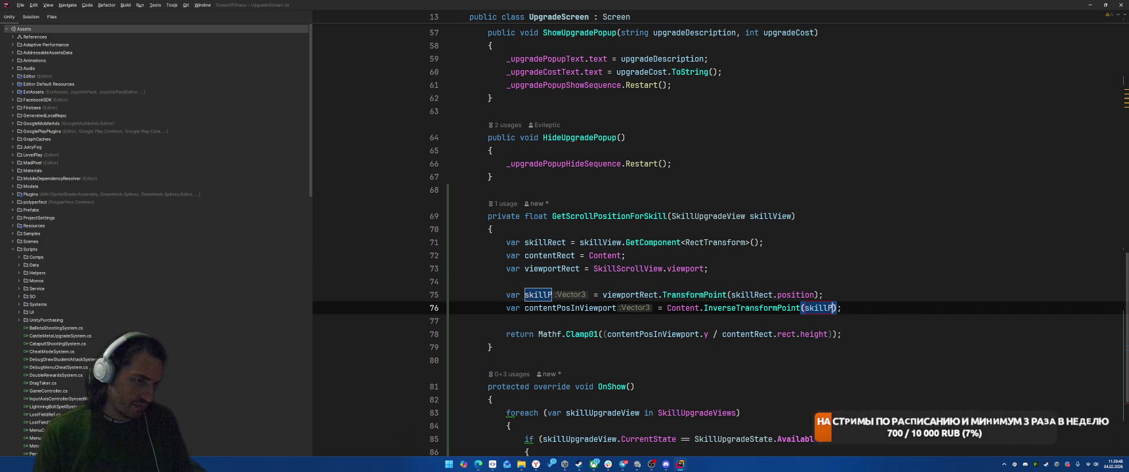
text(World)
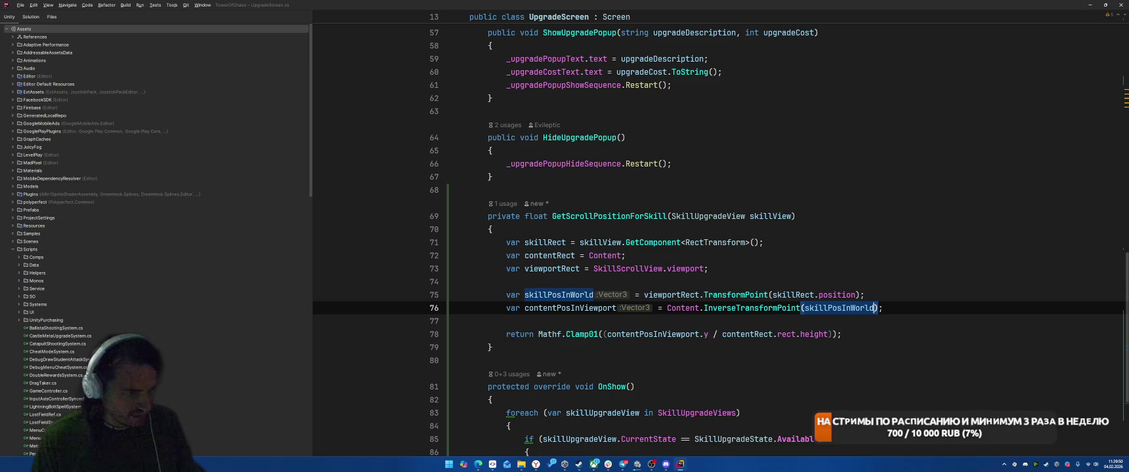
click(712, 295)
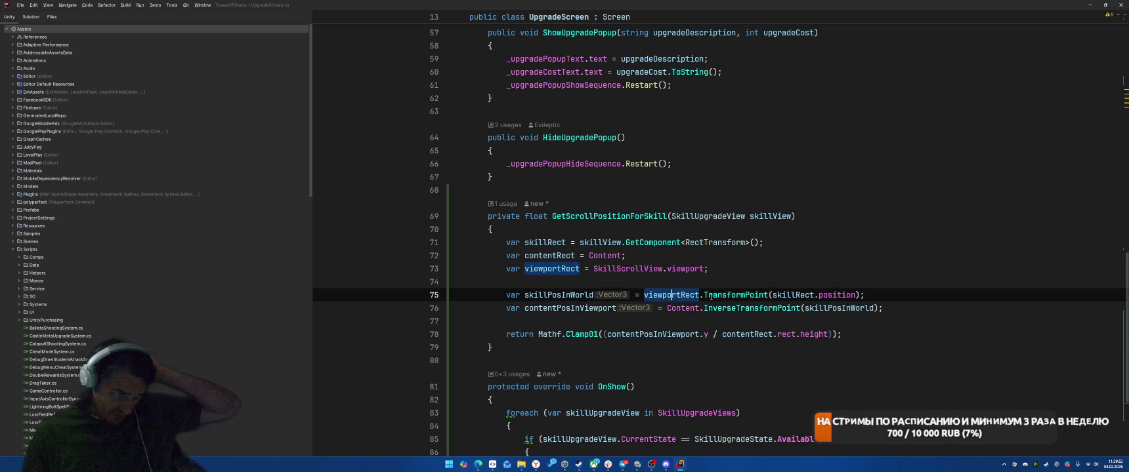
Step: Remove the TransformPoint wrapper around skillRect.position, keep the viewportRect line, and switch to Unity
click(856, 272)
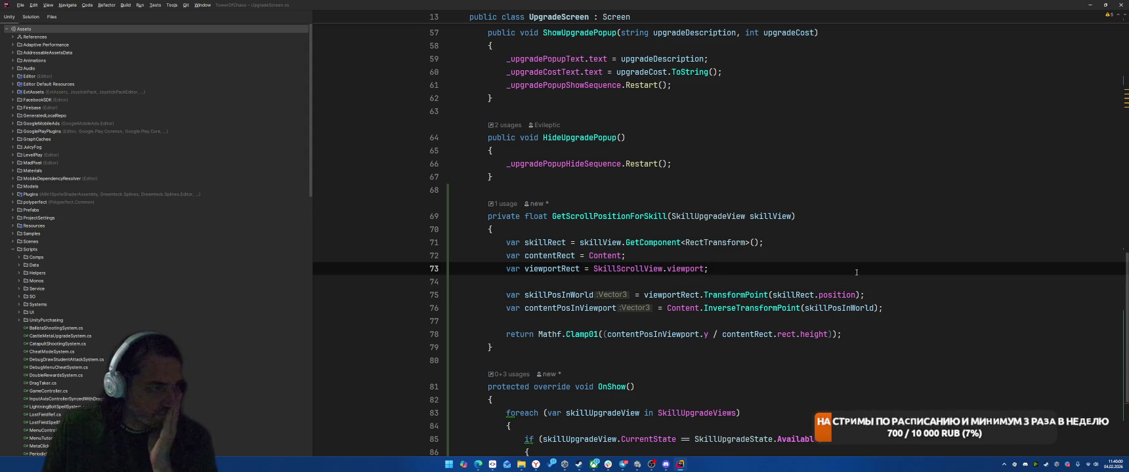
click(667, 300)
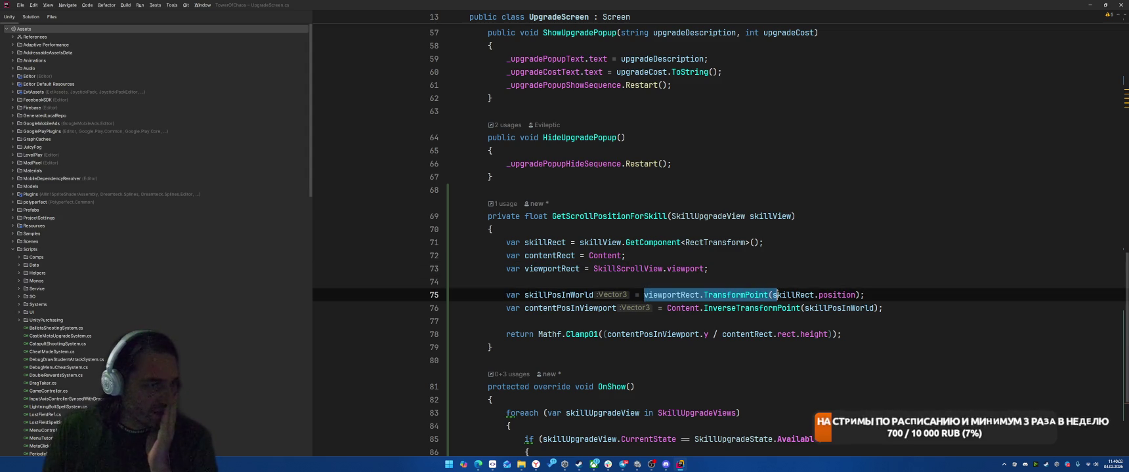
click(816, 253)
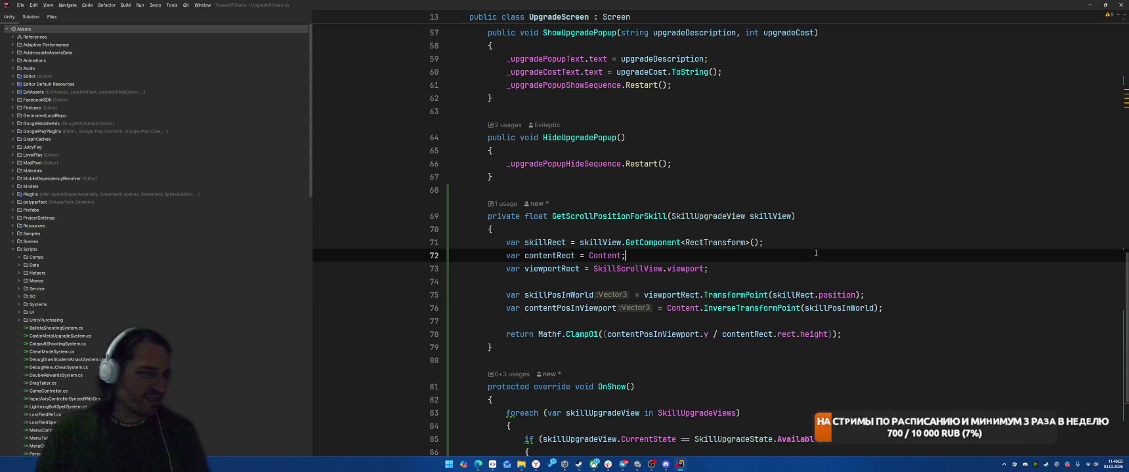
click(660, 299)
key(ctrl+w)
key(ctrl+w)
key(BackSpace)
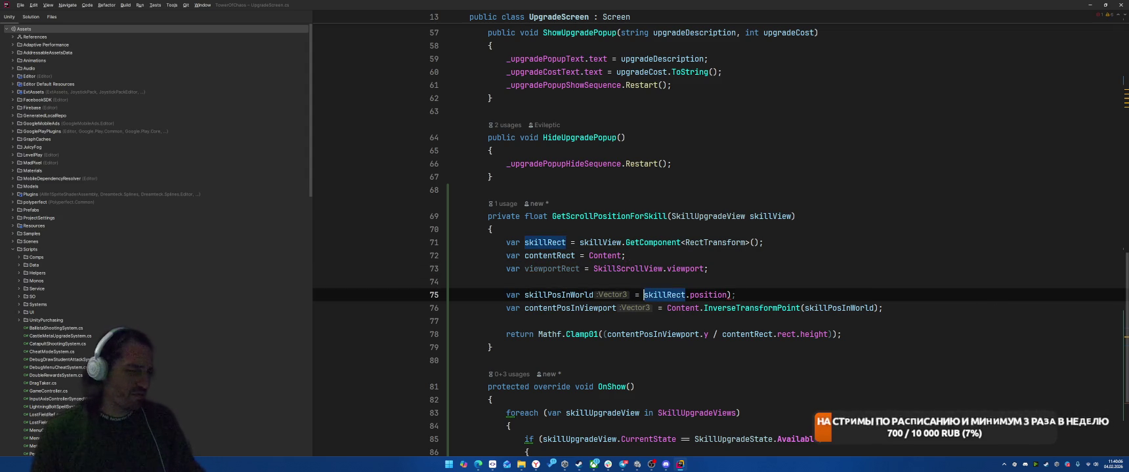
key(Up)
key(Up)
key(ctrl+w)
key(BackSpace)
key(BackSpace)
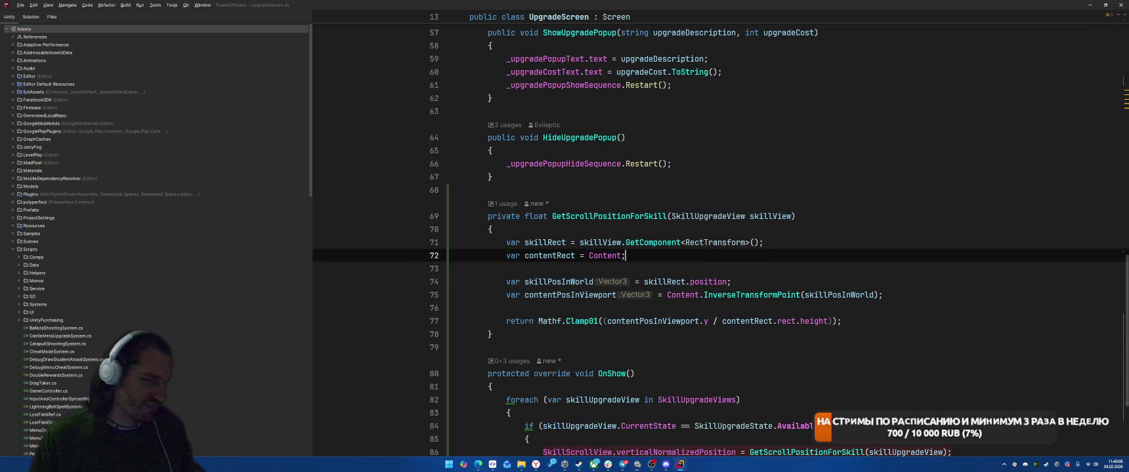
key(Delete)
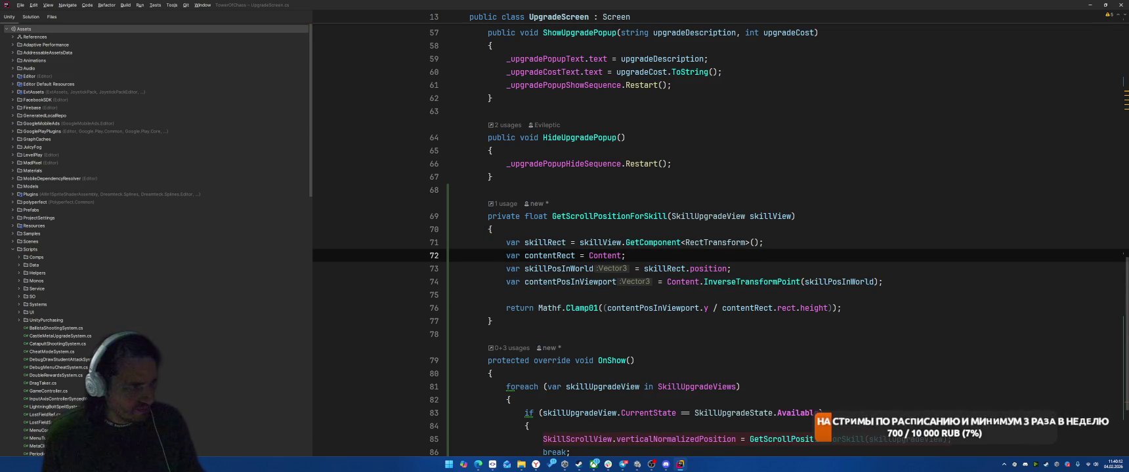
key(ctrl+z)
key(ctrl+z)
key(ctrl+z)
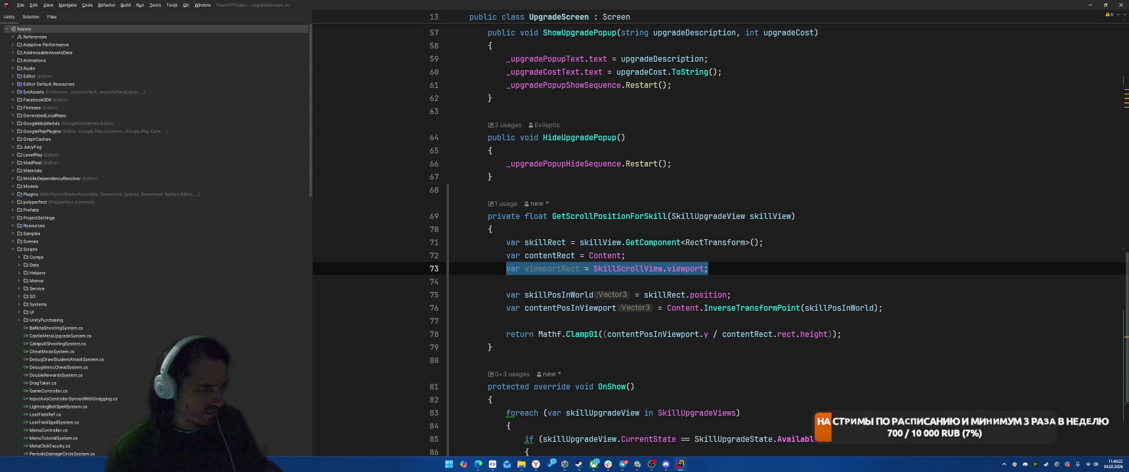
key(alt+Tab)
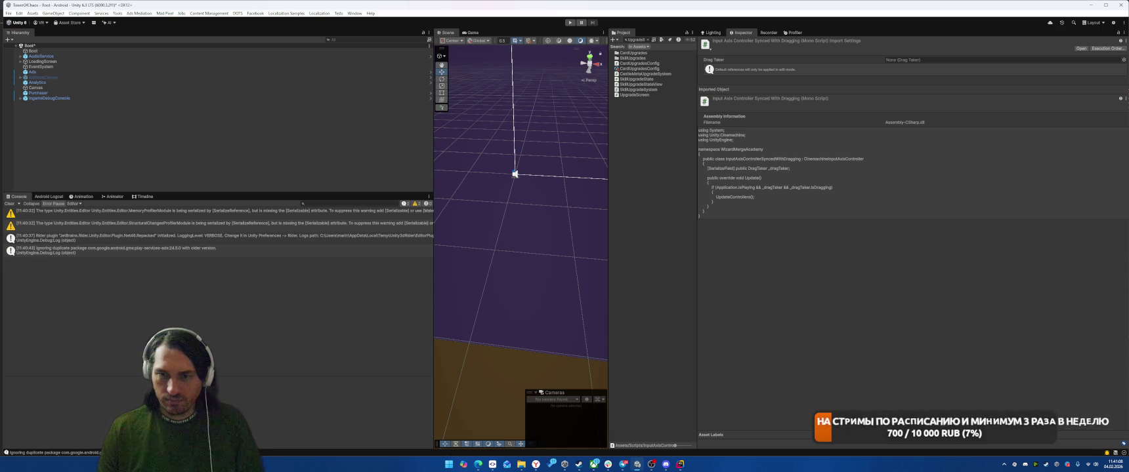
Step: Start play mode and toggle repeatedly between the Skills and Battle screens to watch the scroll
click(569, 22)
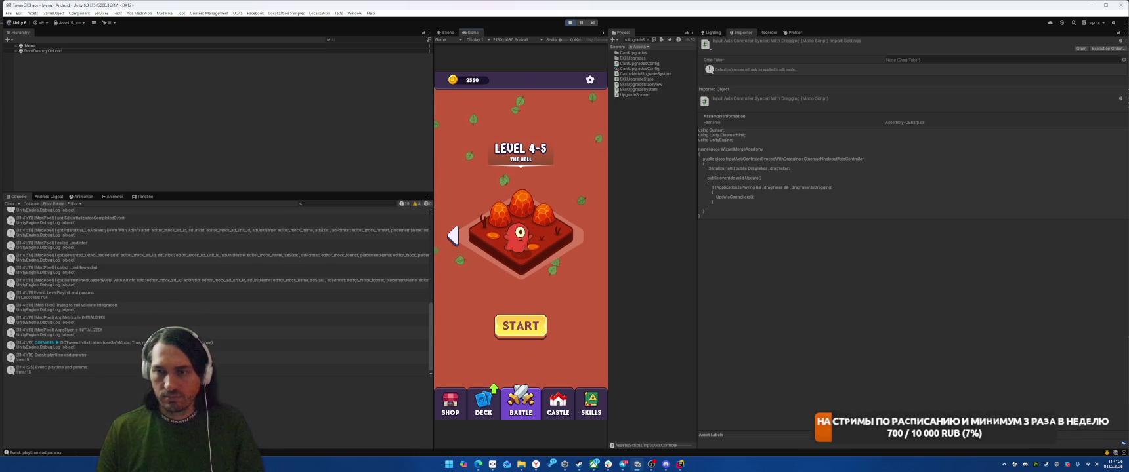
click(594, 395)
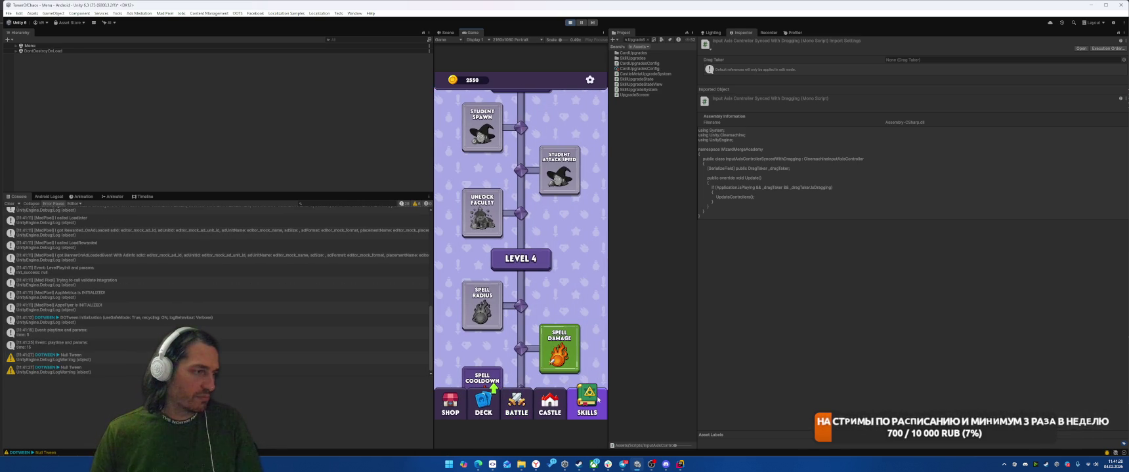
click(517, 411)
click(590, 405)
click(517, 407)
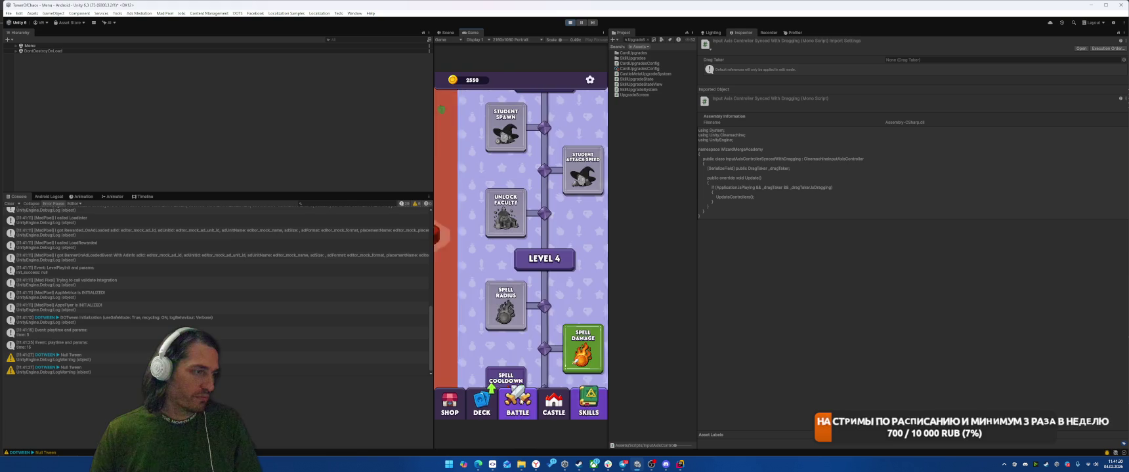
click(599, 408)
click(517, 407)
click(590, 406)
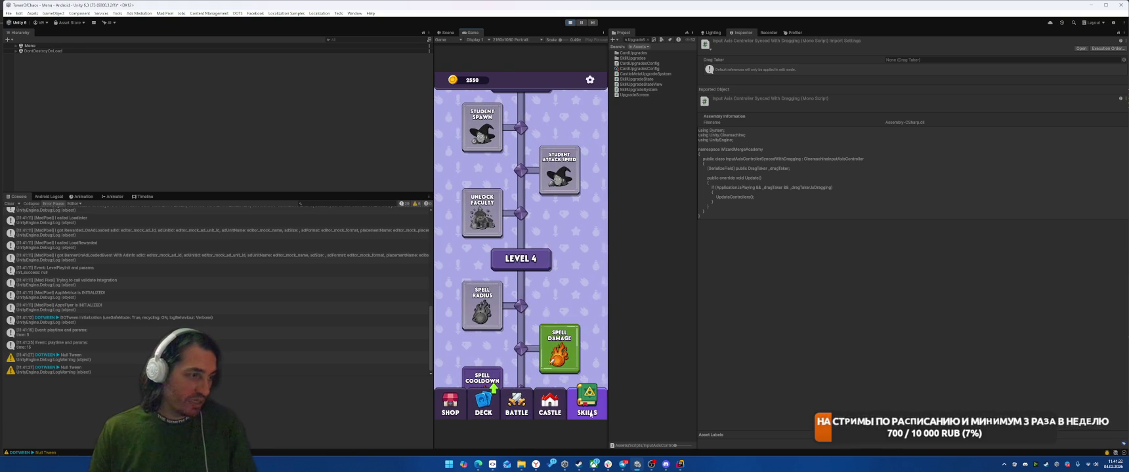
click(516, 410)
click(591, 405)
click(515, 407)
Step: Alternate the Skills tree with the Castle and Deck screens, then stop play mode
click(554, 407)
click(591, 405)
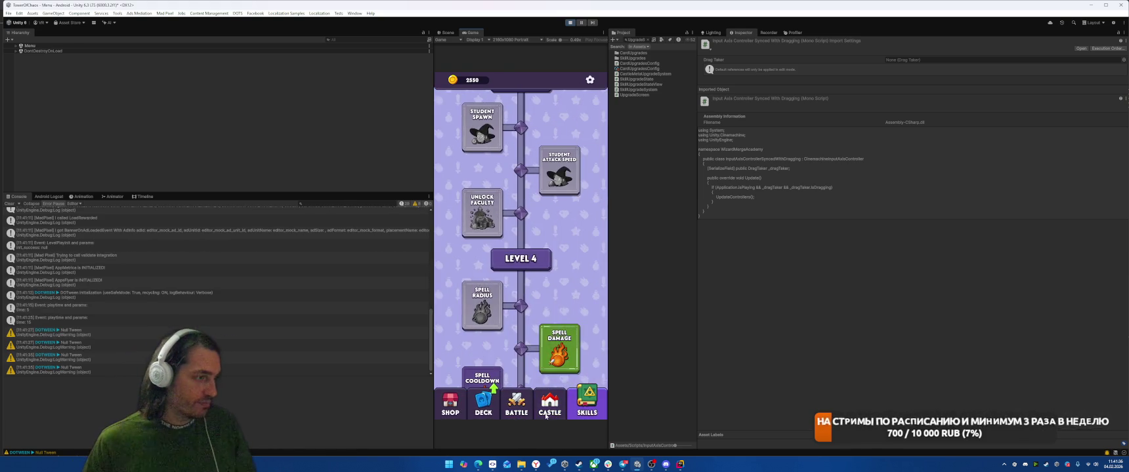
click(560, 411)
click(590, 406)
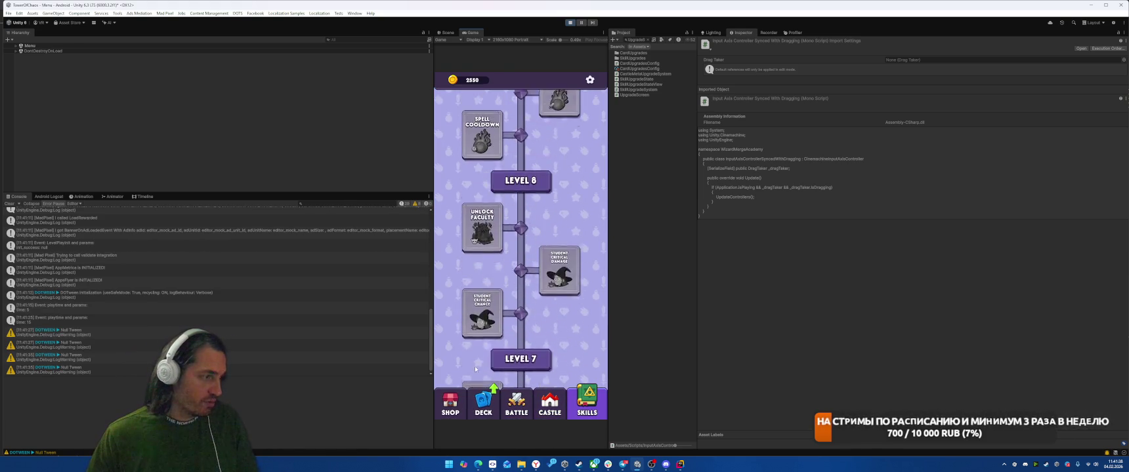
click(483, 410)
click(590, 405)
click(486, 407)
click(595, 409)
click(569, 25)
Step: Back in Rider, subtract viewportRect.sizeDelta.y / 2f from the contentPosInViewport expression on line 76
key(alt+Tab)
click(862, 335)
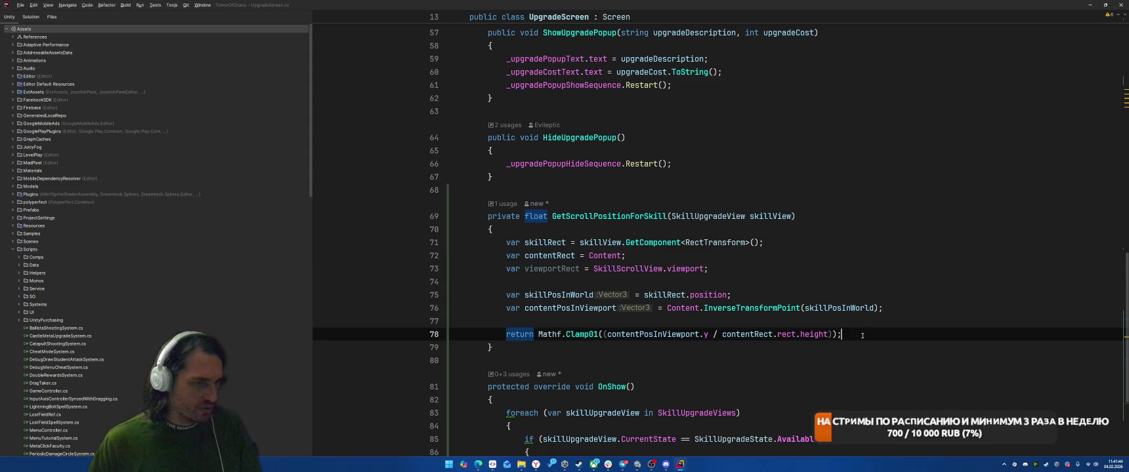
click(892, 308)
text(-)
key(Return)
text(V)
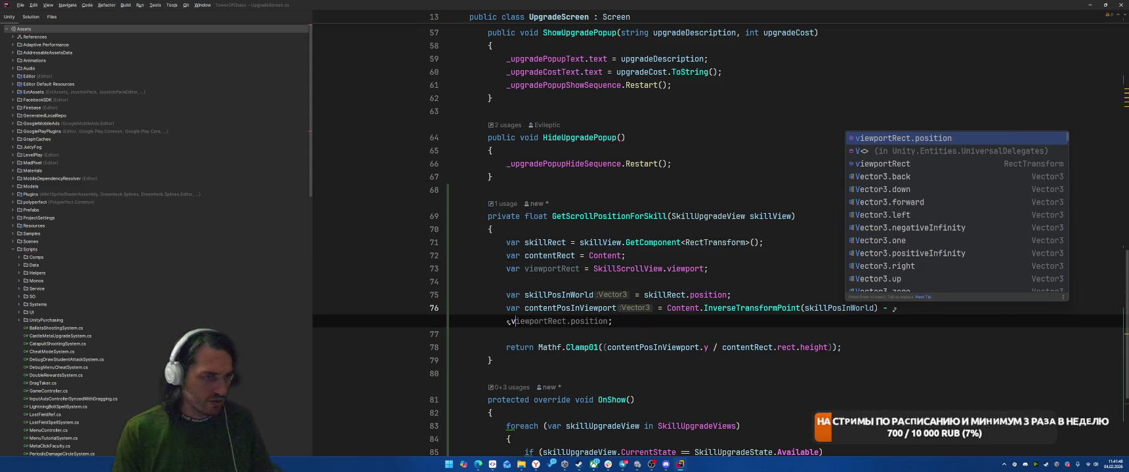
key(Down)
key(Down)
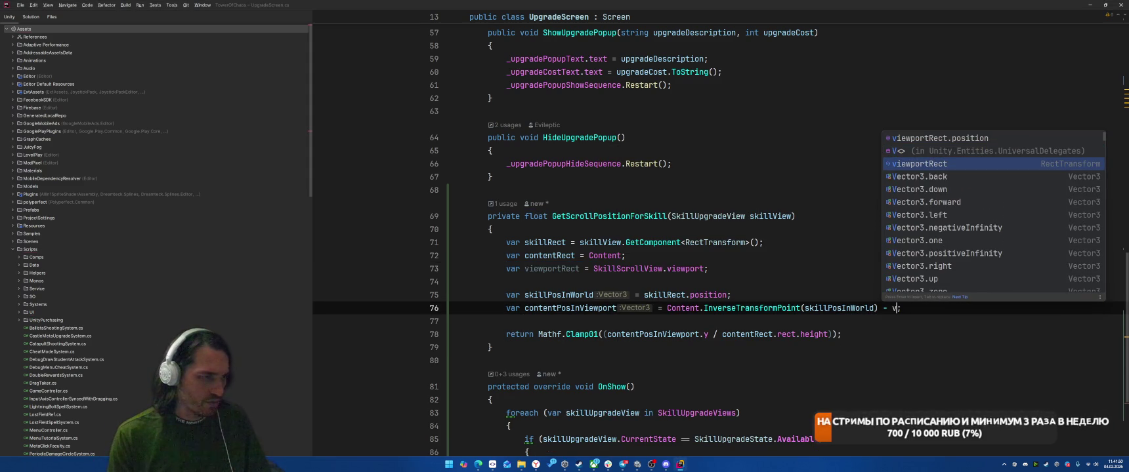
text(ire)
key(Return)
text(.sizeDelta.y)
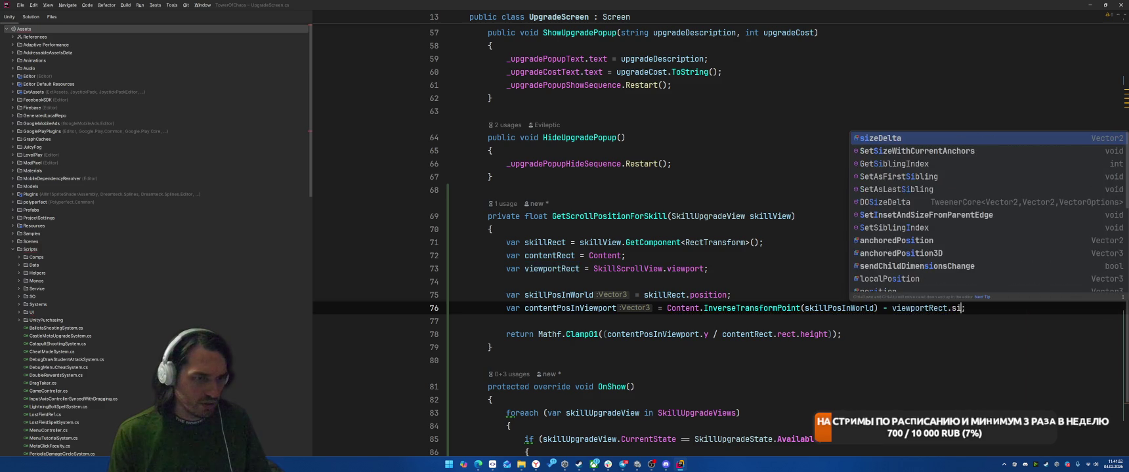
text( / 2f)
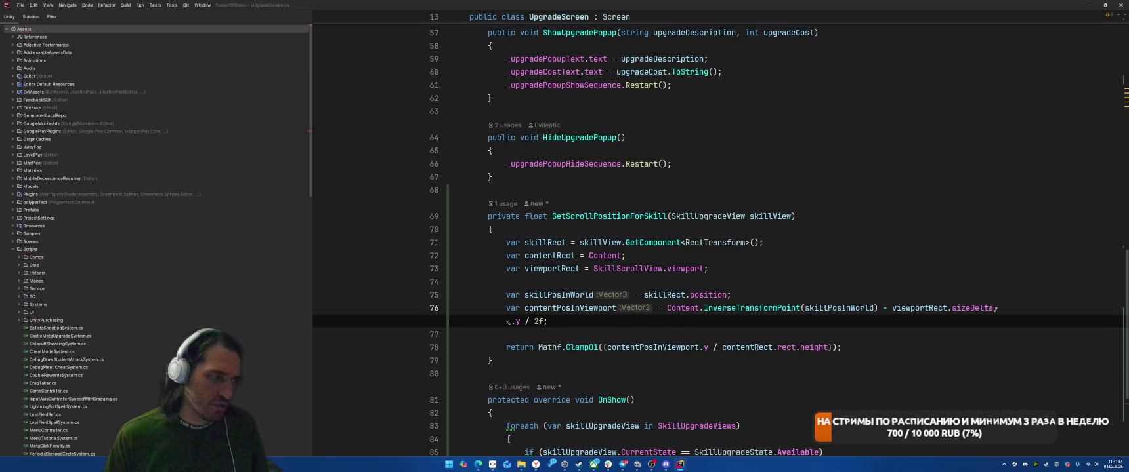
Step: Erase the sizeDelta.y / 2f term and browse viewportRect's members for a height property
key(ctrl+shift+Left)
key(ctrl+shift+Left)
key(ctrl+shift+Left)
key(BackSpace)
key(ctrl+shift+Left)
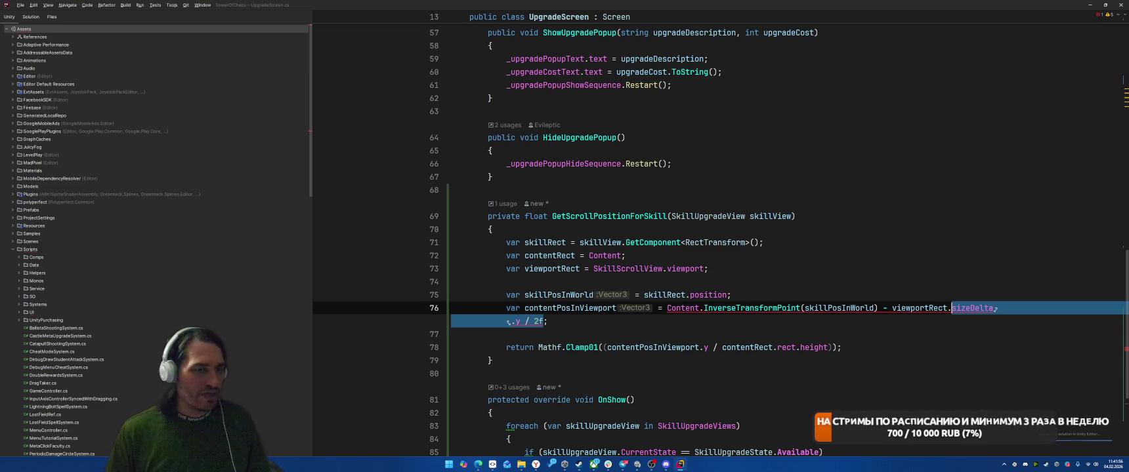
text(hei)
key(BackSpace)
key(BackSpace)
key(BackSpace)
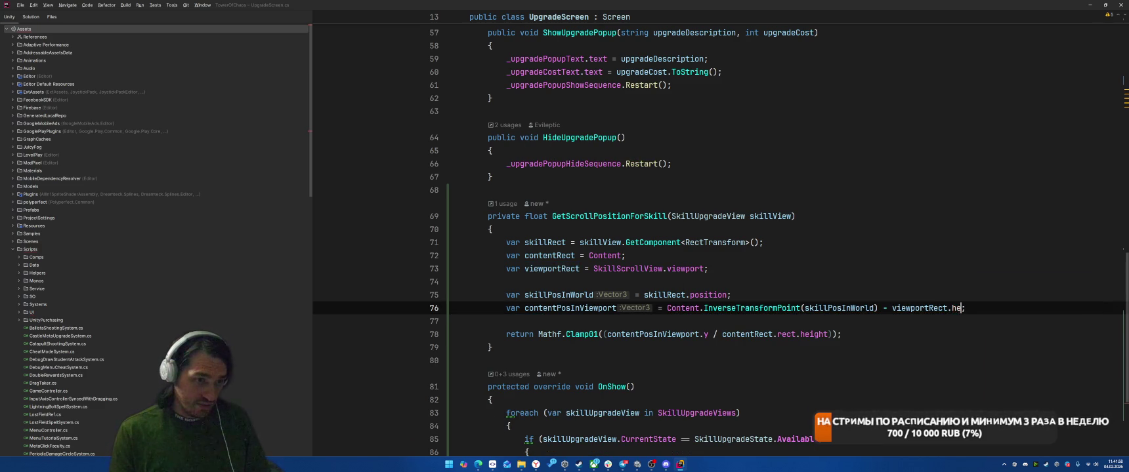
key(ctrl+space)
key(Escape)
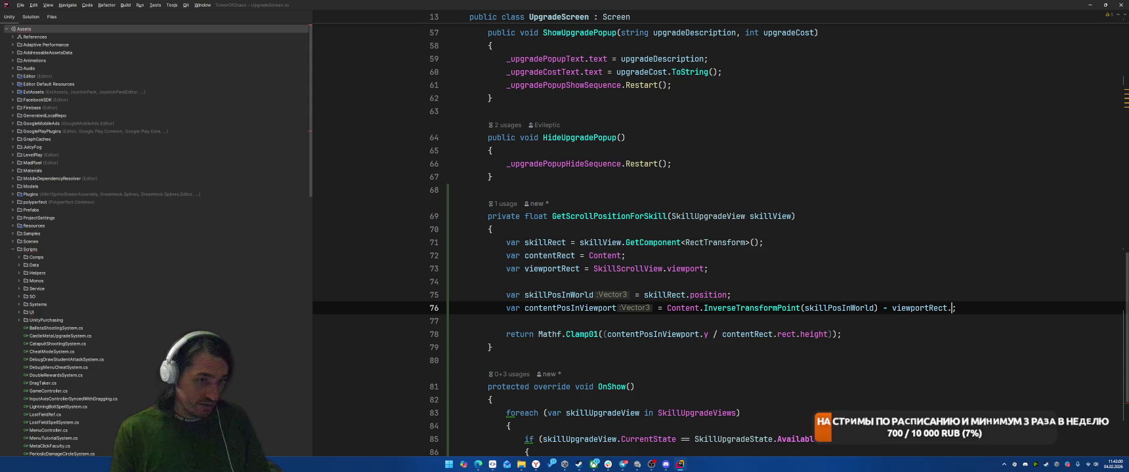
key(ctrl+space)
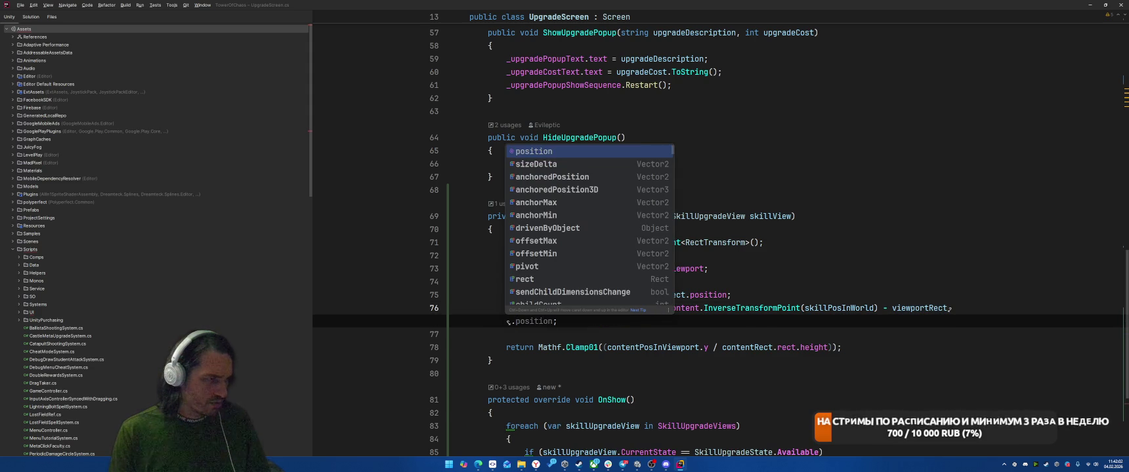
text(si)
key(BackSpace)
key(BackSpace)
key(BackSpace)
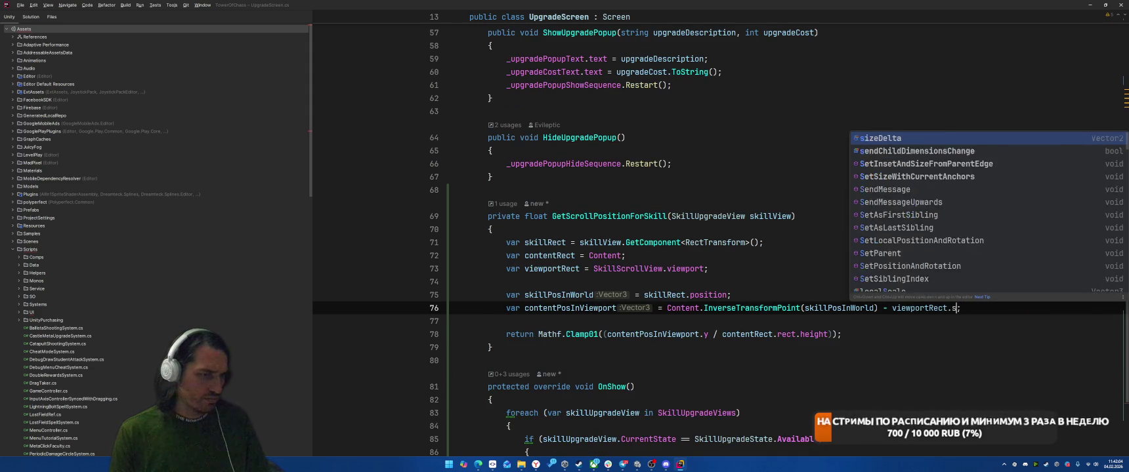
text(.rect)
key(BackSpace)
key(BackSpace)
key(BackSpace)
key(Escape)
Step: Change line 73 to viewport.rect and make line 76 subtract viewportRect.height / 2f
click(704, 268)
text(.rect)
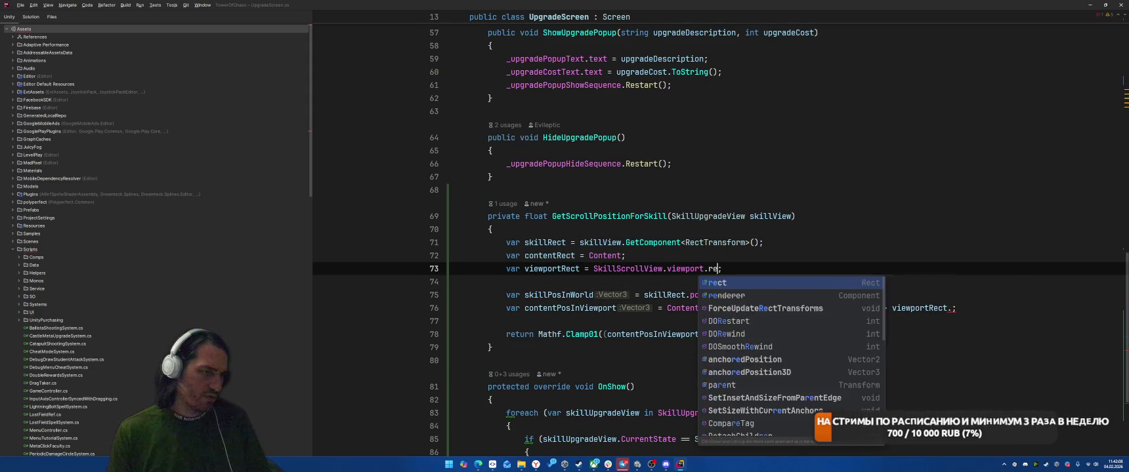
click(952, 307)
text(height / 2f)
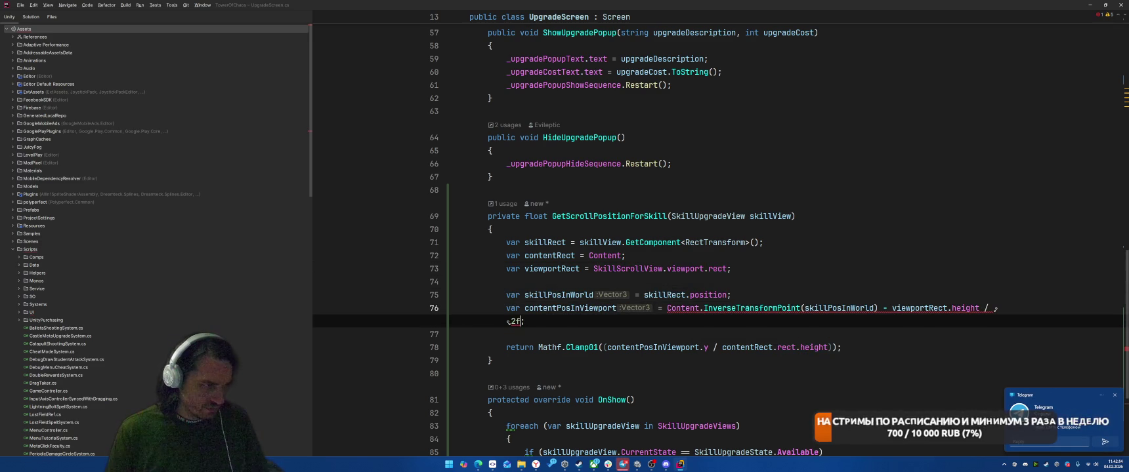
Step: Wrap the term as new Vector3(0, viewportRect.height / 2f, 0), then switch to Unity
click(890, 308)
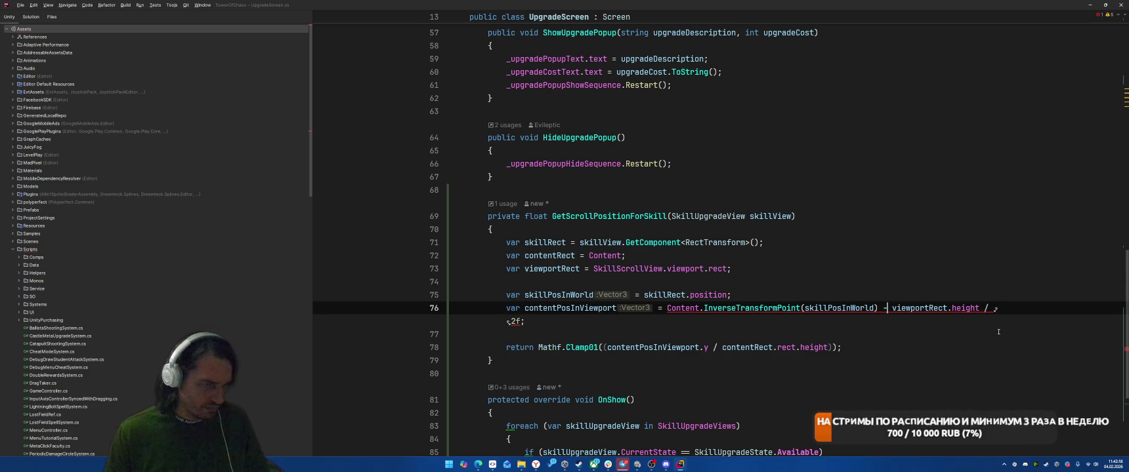
text(ne)
text(cti)
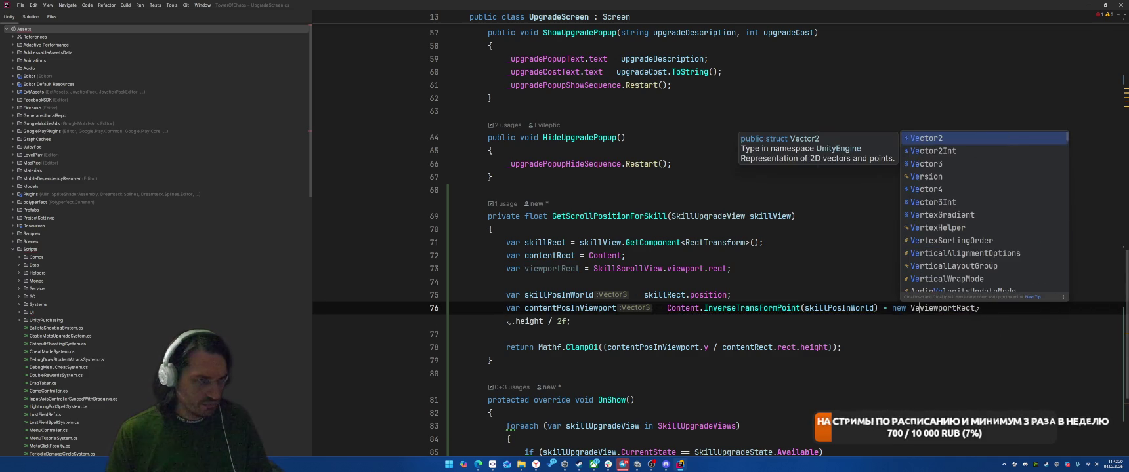
text(or3(0,)
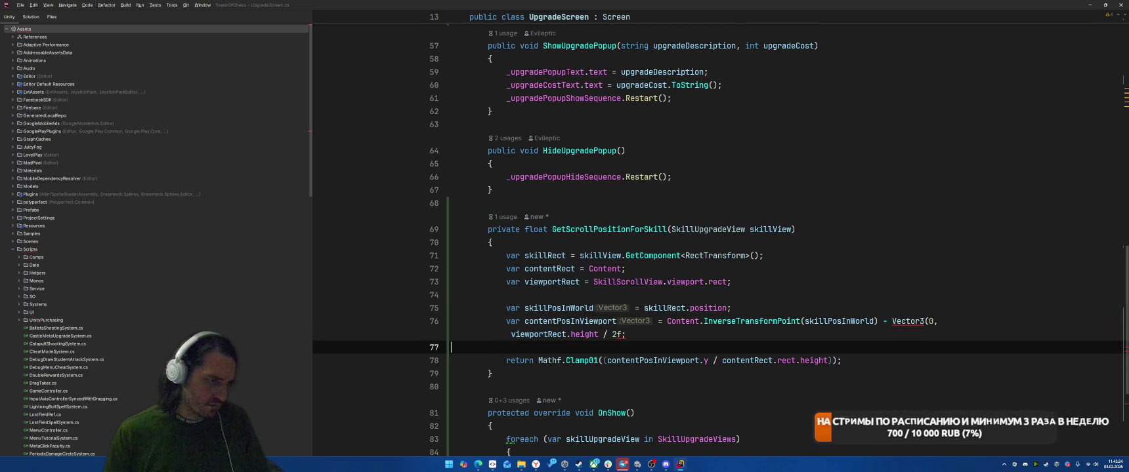
key(End)
key(Left)
text(, 0))
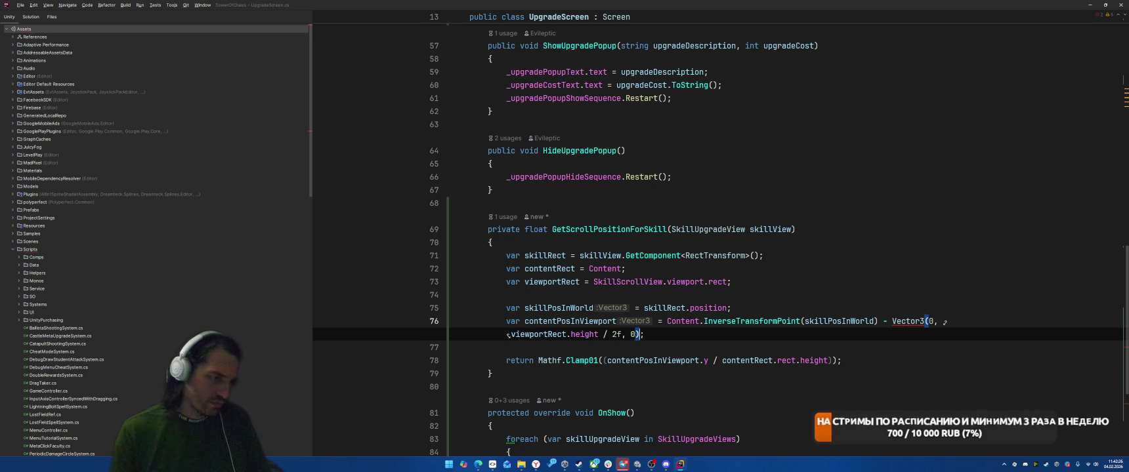
key(alt+Tab)
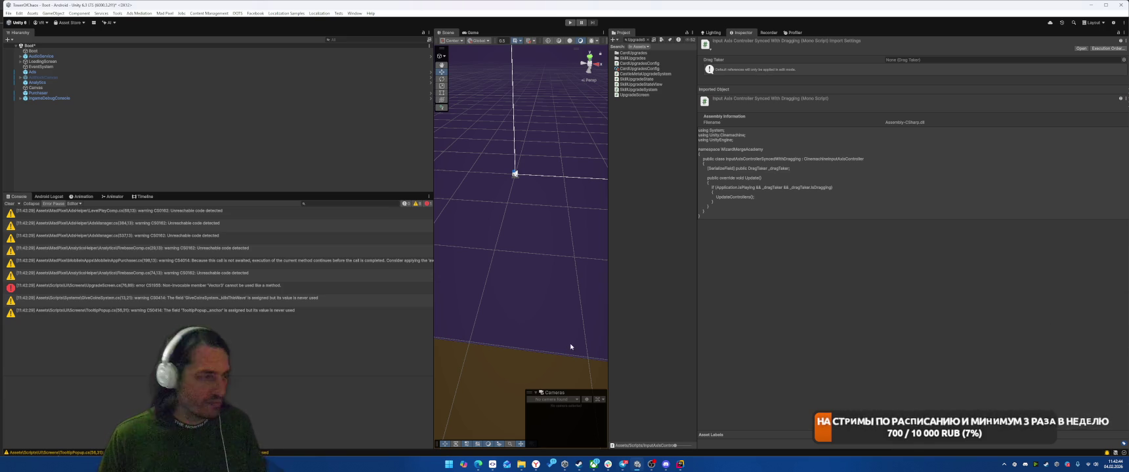
Step: Hide Console warnings and open the CS1955 Vector3 error in UpgradeScreen.cs
click(91, 287)
click(10, 203)
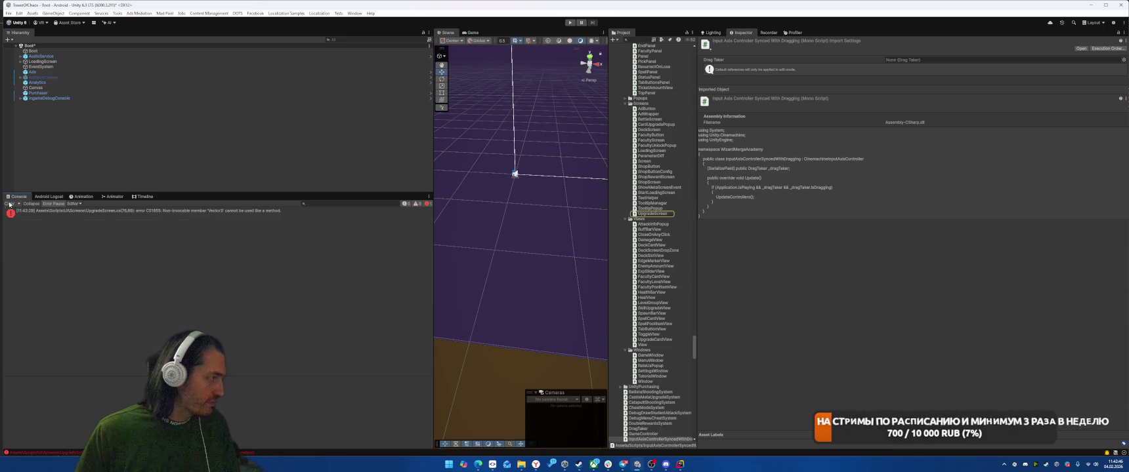
click(91, 213)
double_click(91, 213)
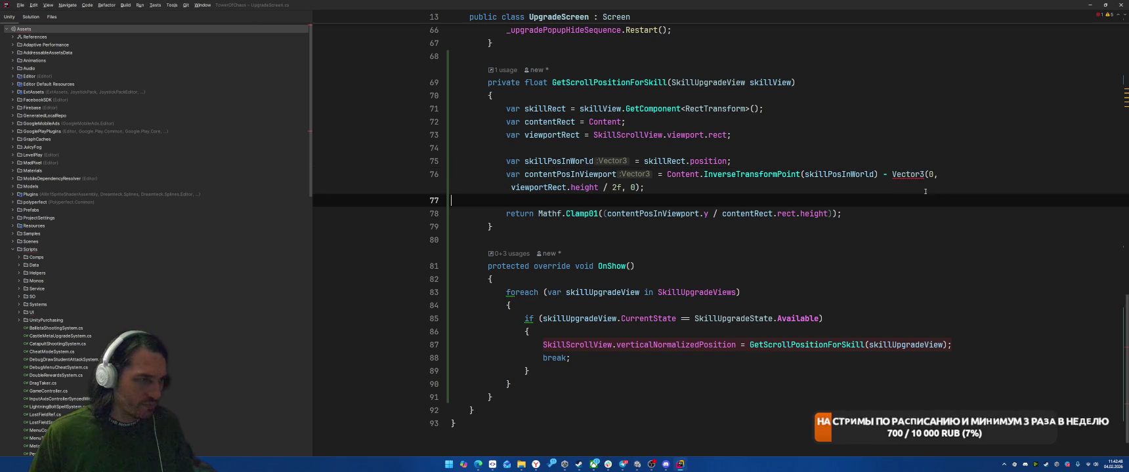
Step: Insert 'new' before Vector3 on line 76, then switch back to Unity
click(891, 175)
text(n)
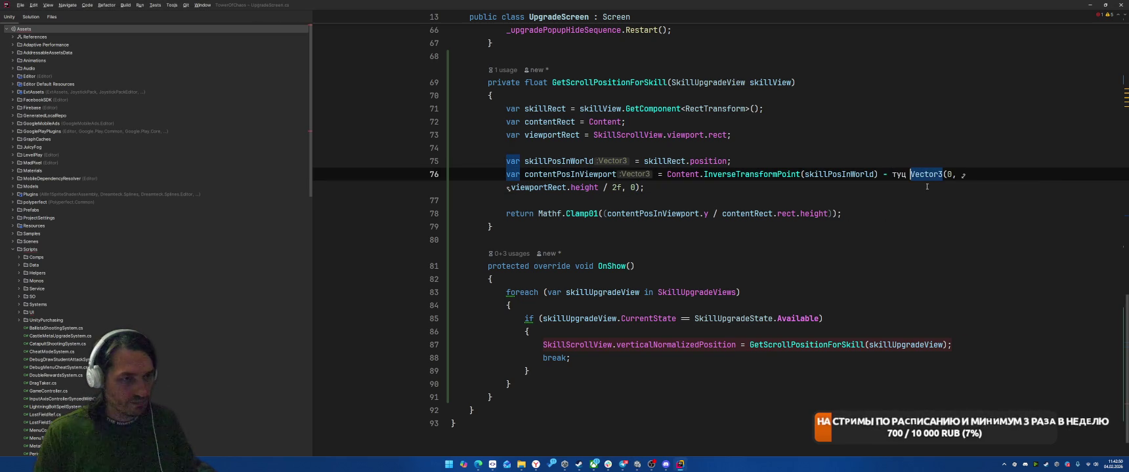
text(ew)
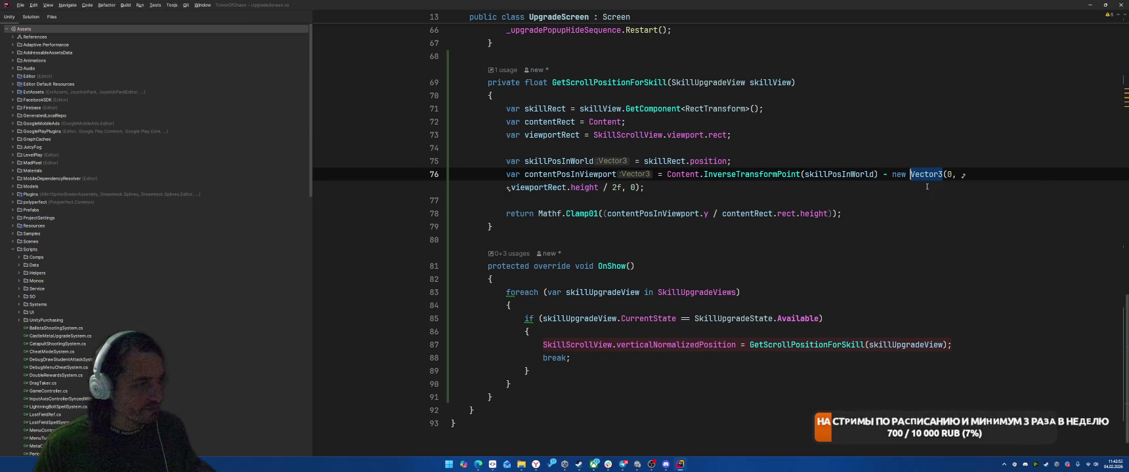
key(alt+Tab)
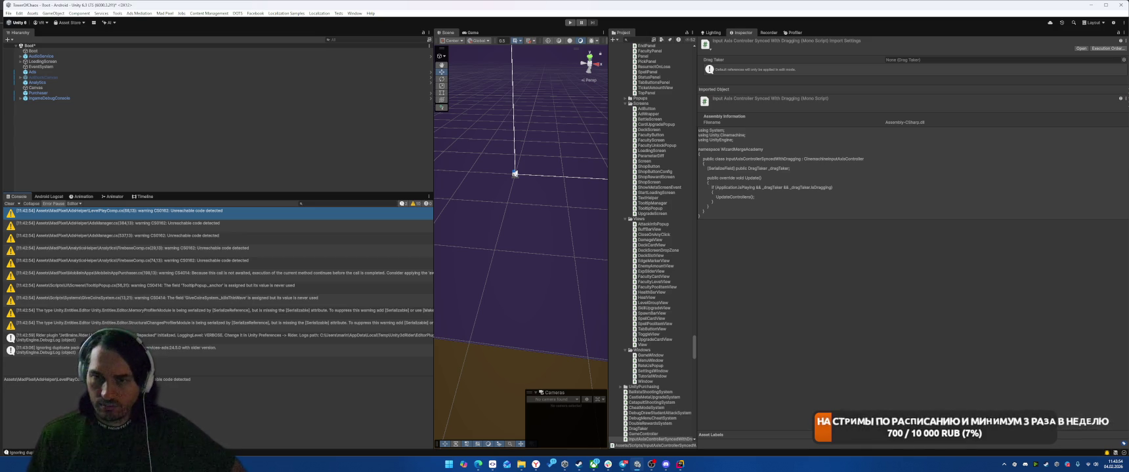
Step: Play the game, toggle BATTLE and SKILLS to see where the tree scrolls, then stop
click(569, 23)
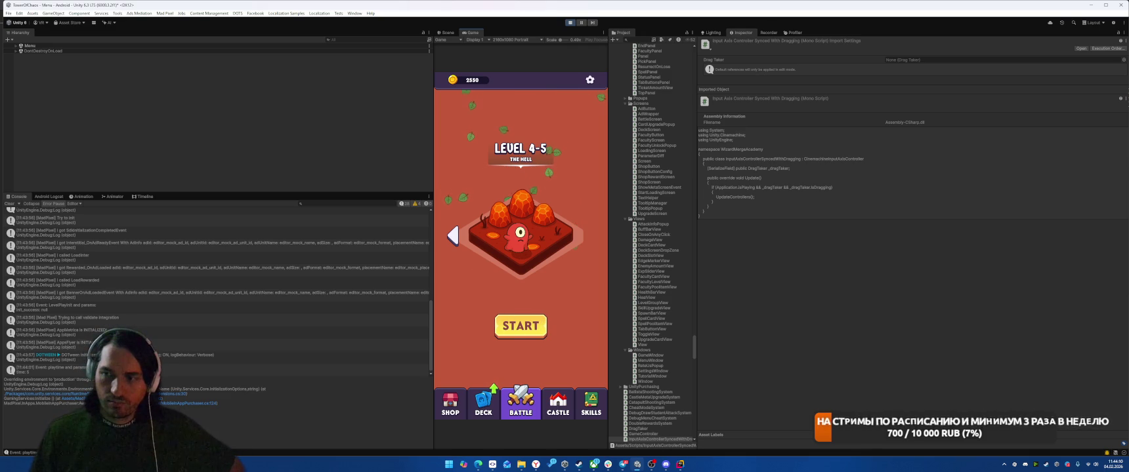
click(590, 406)
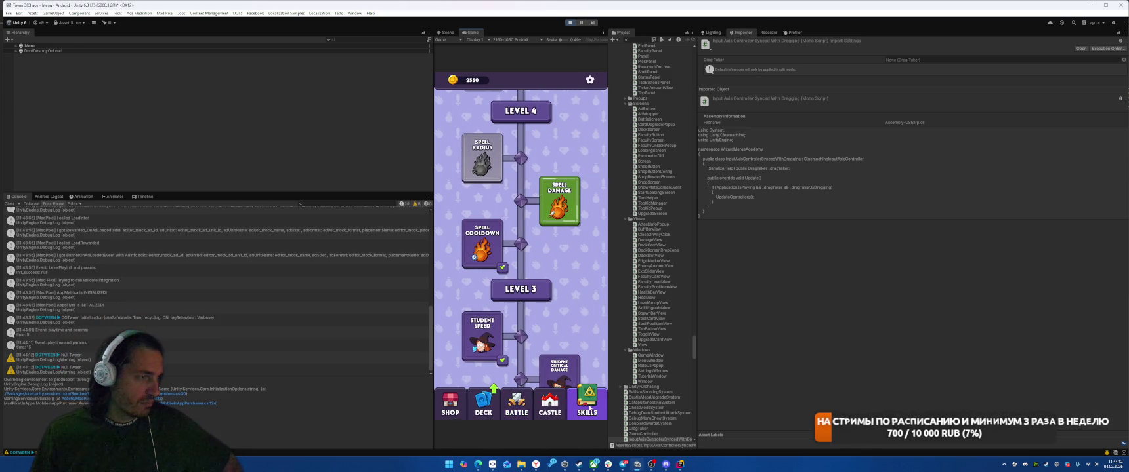
click(518, 412)
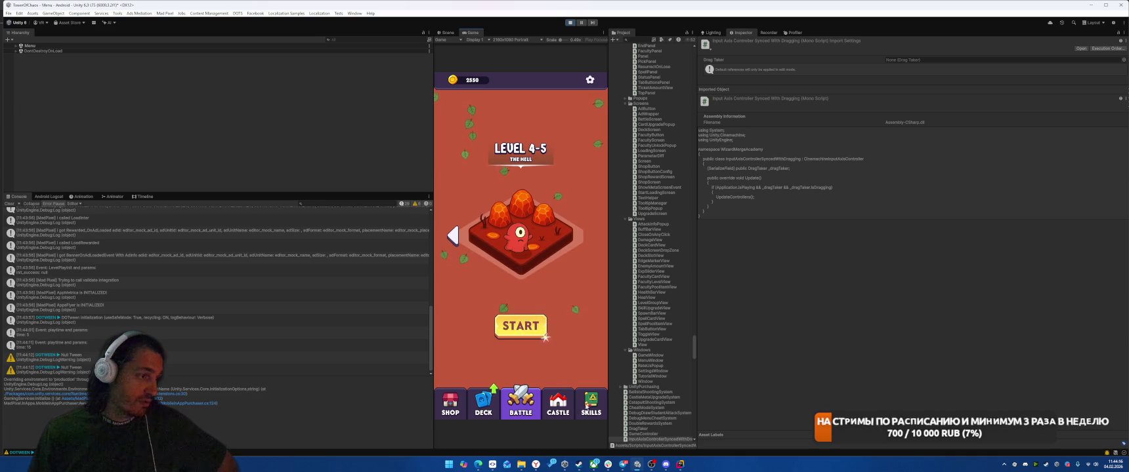
click(587, 407)
click(515, 408)
click(587, 407)
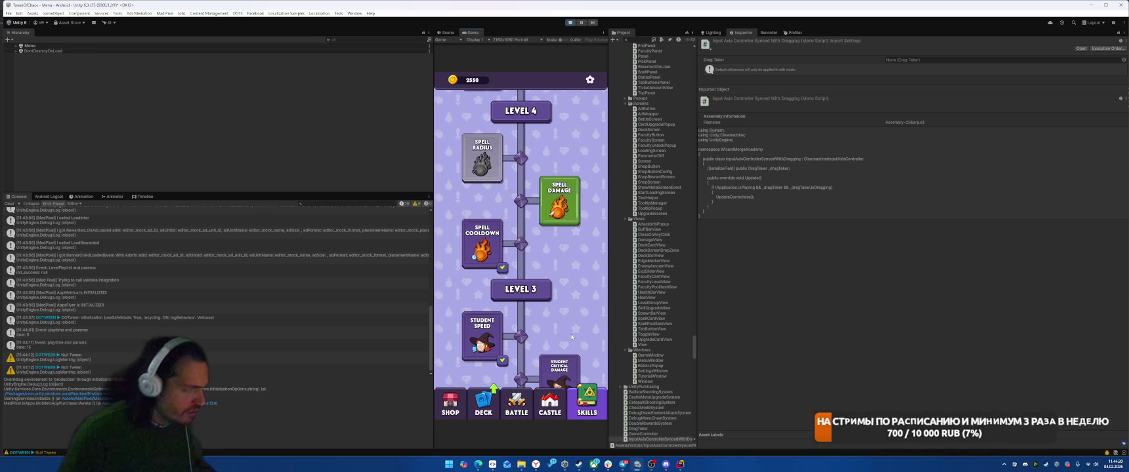
scroll(593, 265, up, 2)
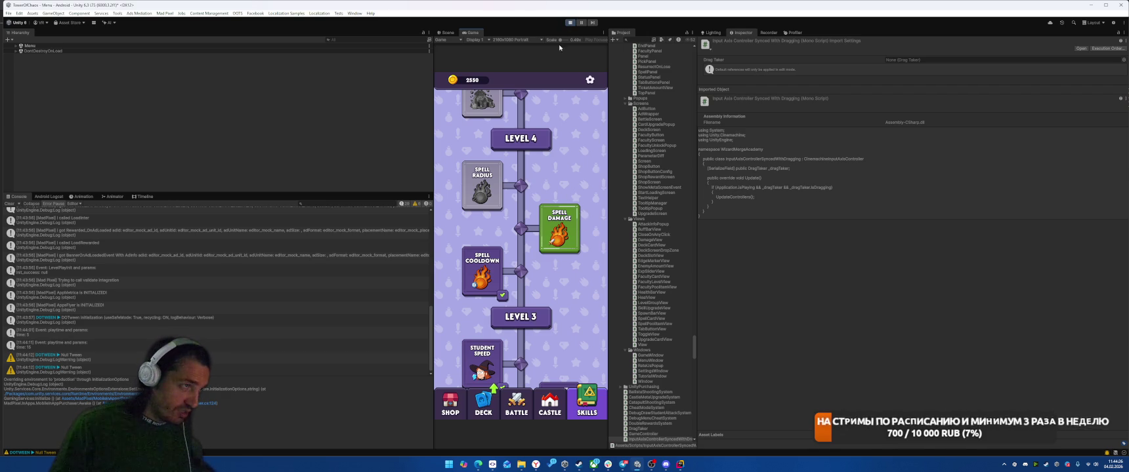
key(ctrl+p)
click(688, 467)
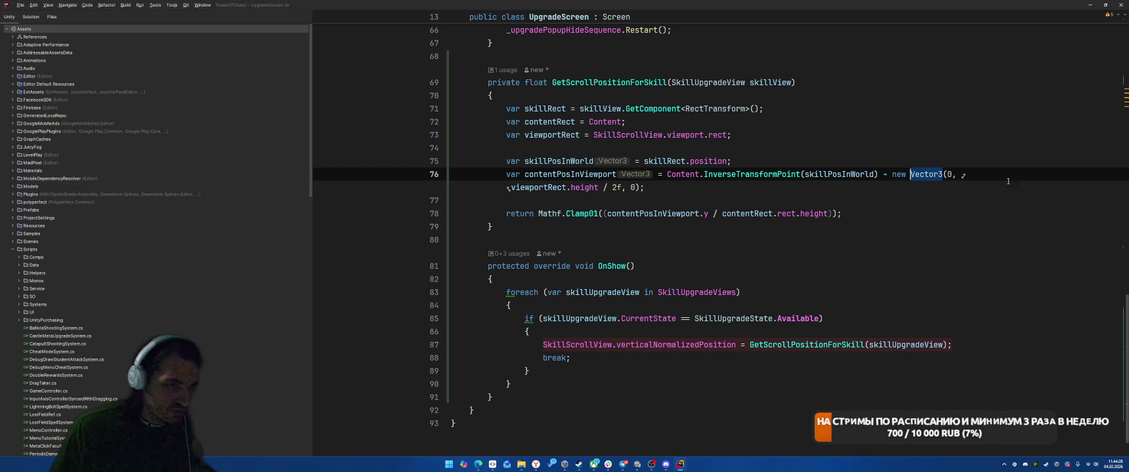
Step: Append '+ skillRect.sizeDelta.y / 2f' after the half viewport height on line 76
click(622, 188)
text(+ ski)
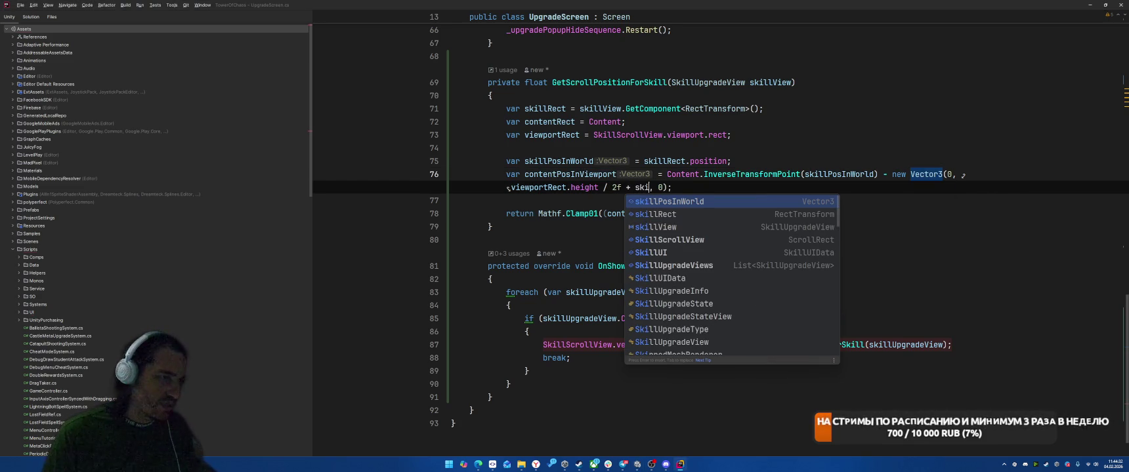
key(Down)
key(Return)
text(.)
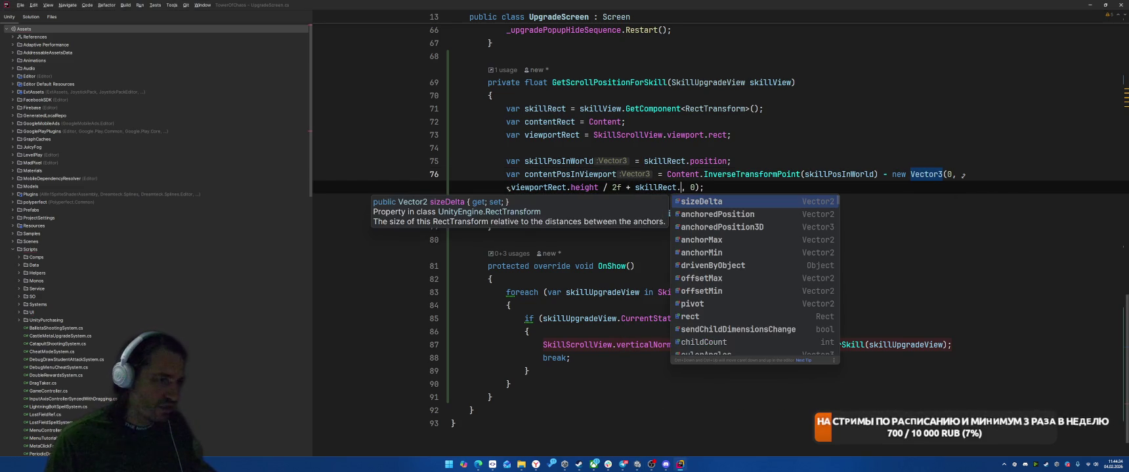
key(Return)
text(.y / 2f)
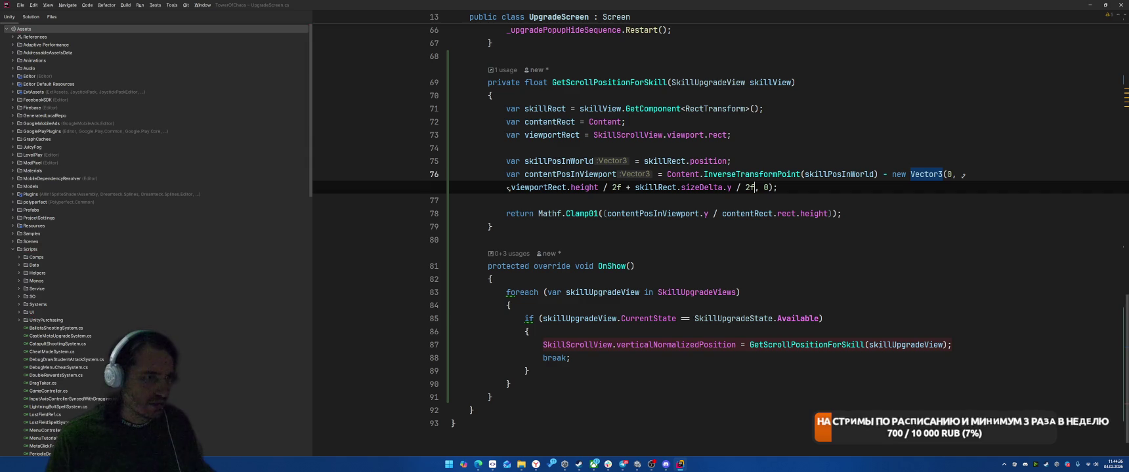
key(alt+Tab)
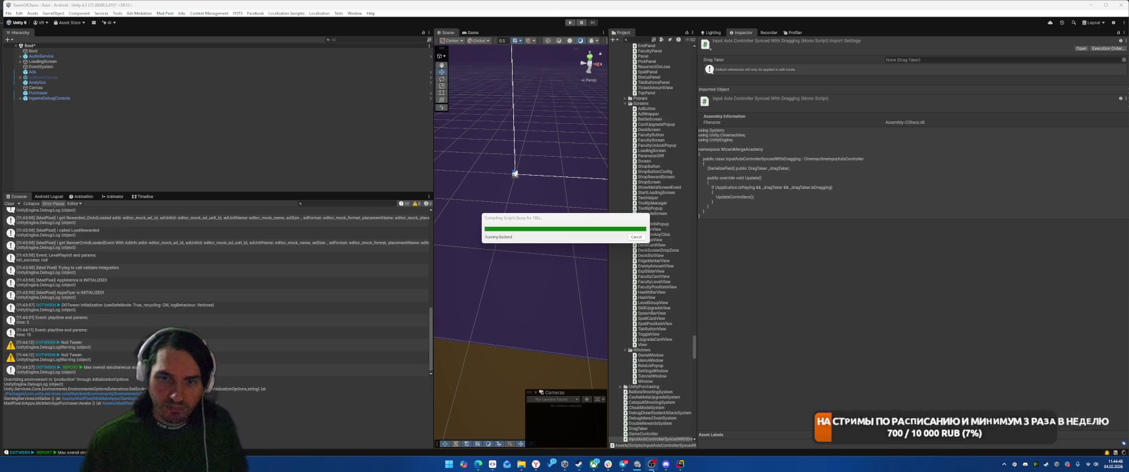
Step: After recompiling, play and open the Skills tree to check its scroll, then stop
mouse_move(622, 465)
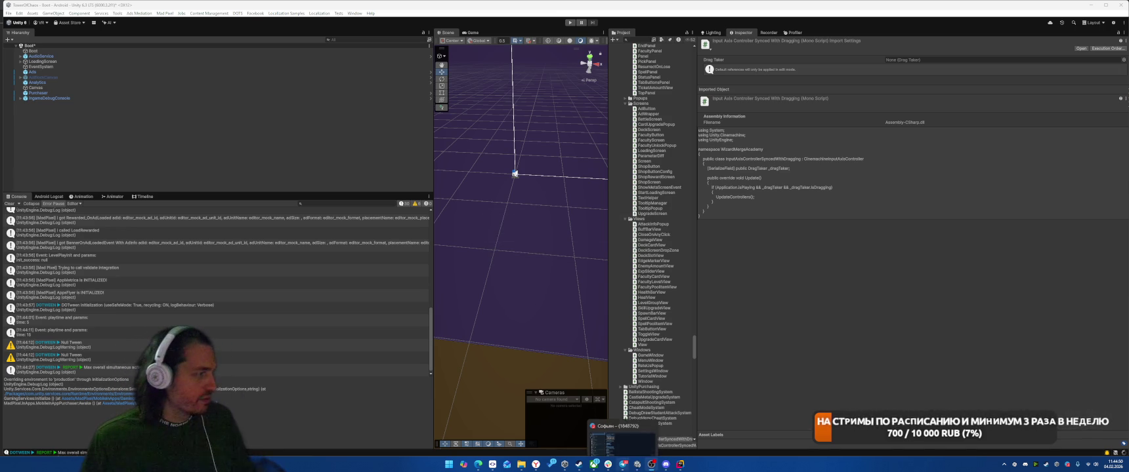
click(26, 212)
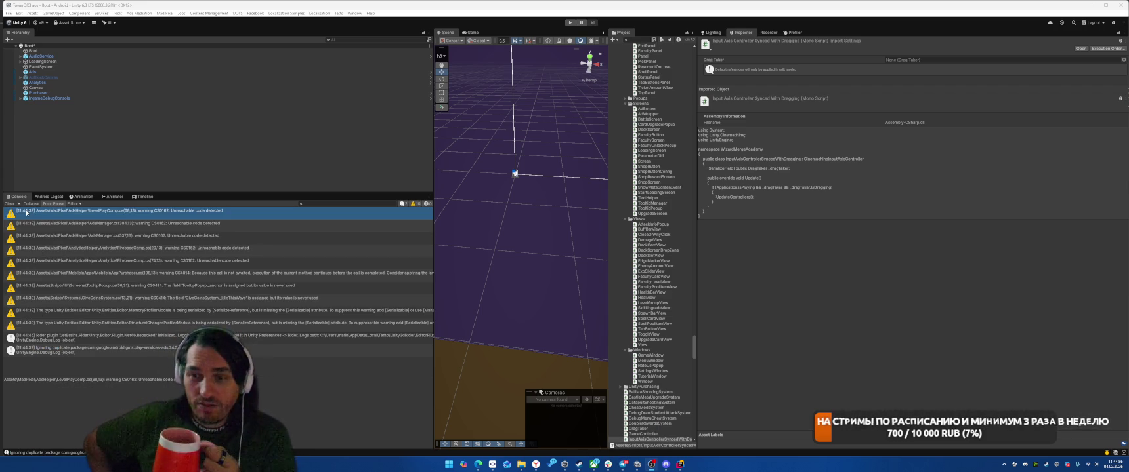
key(ctrl+p)
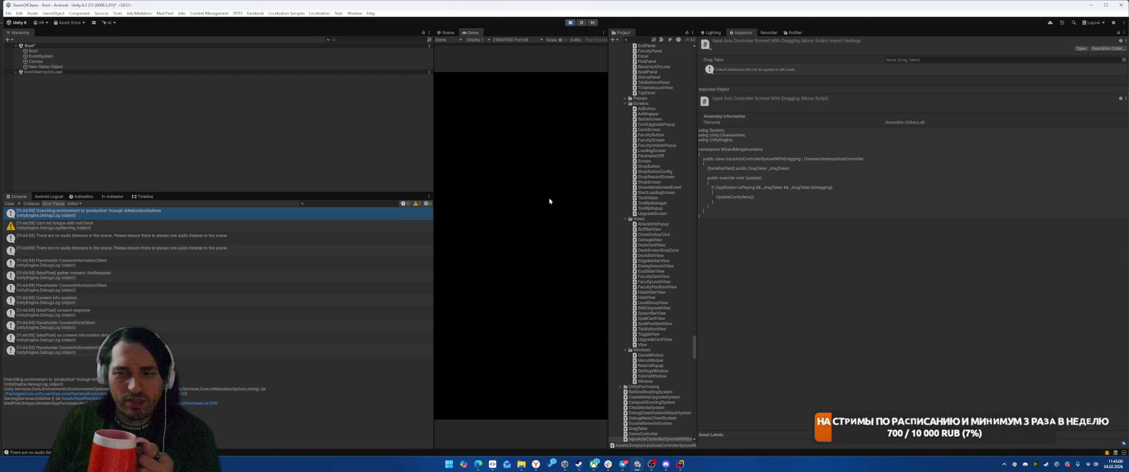
click(588, 400)
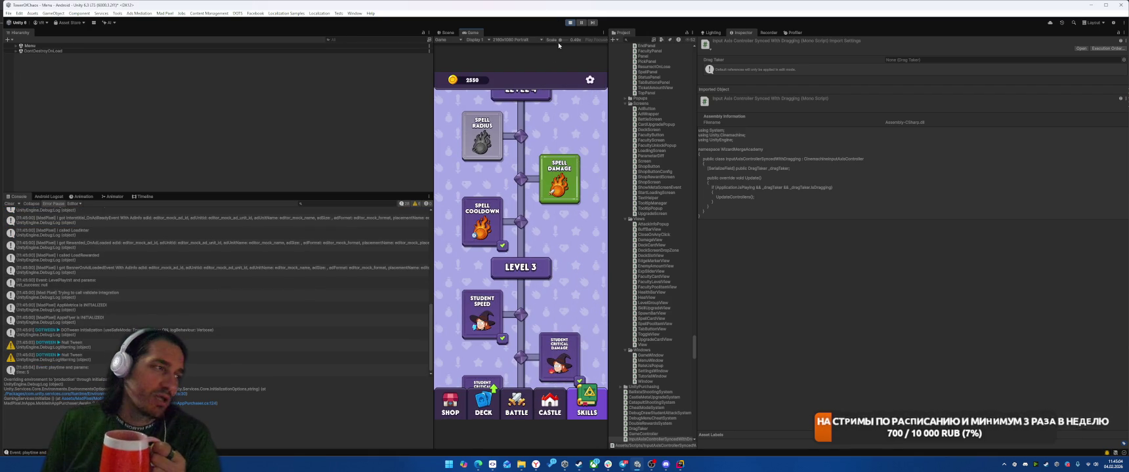
click(569, 24)
key(alt+Tab)
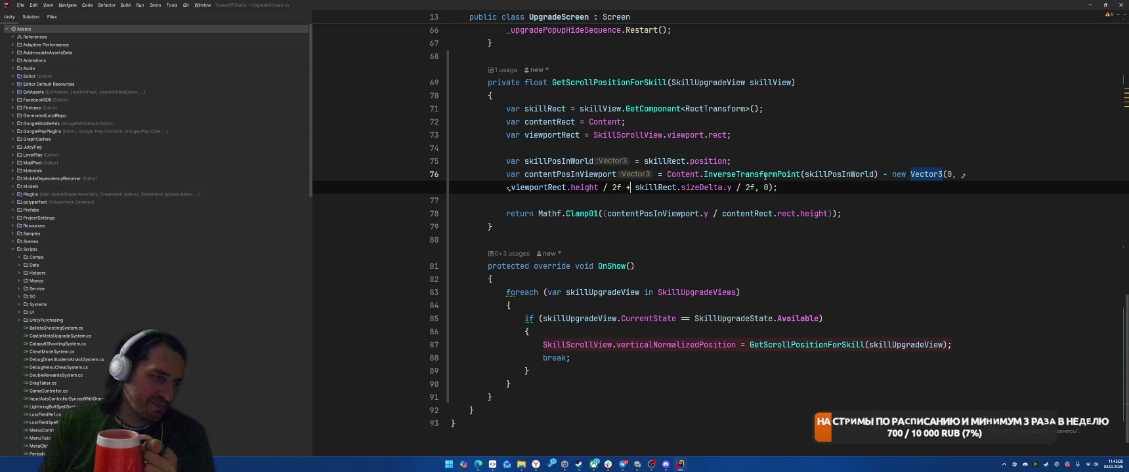
Step: Change the '+' before skillRect.sizeDelta.y to '-' on line 76
key(BackSpace)
text(-)
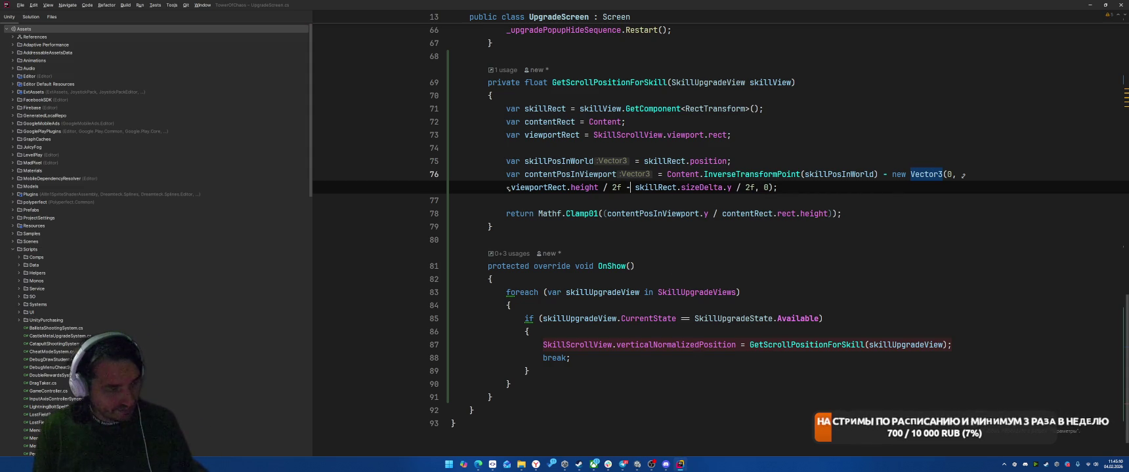
key(alt+Tab)
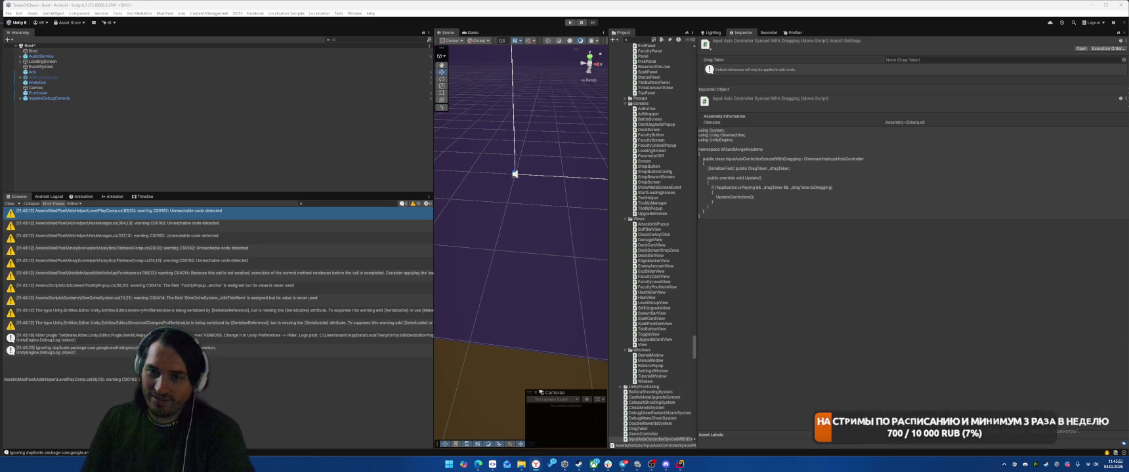
key(ctrl+p)
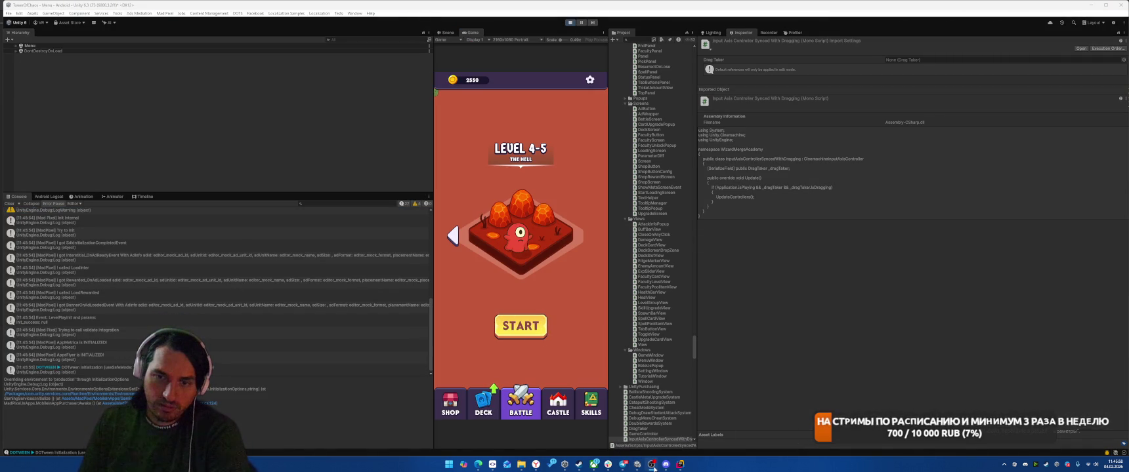
click(590, 404)
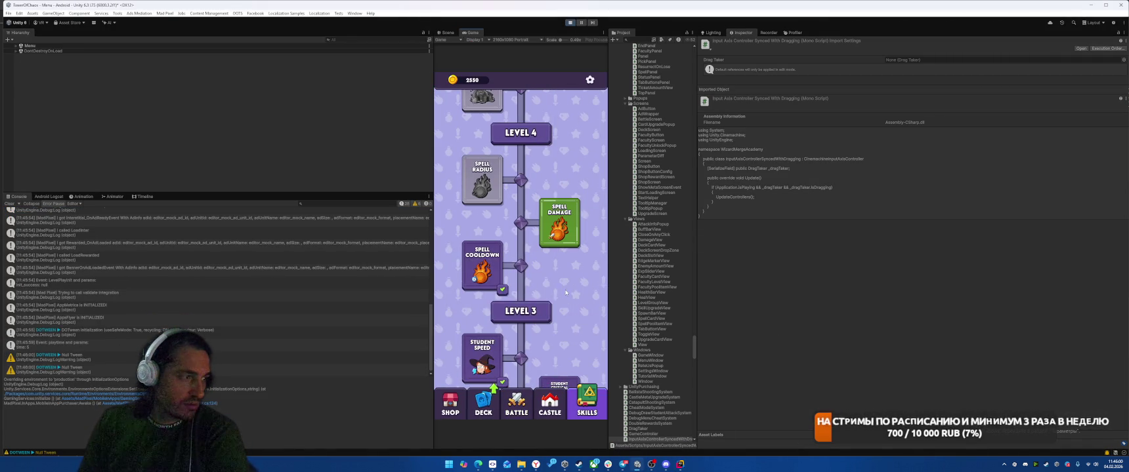
scroll(517, 239, up, 2)
scroll(517, 240, down, 4)
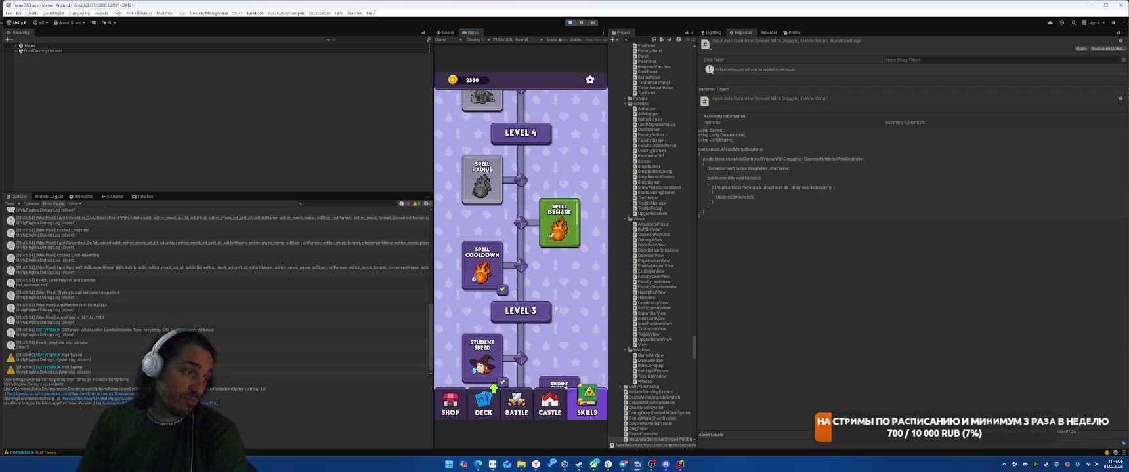
click(570, 22)
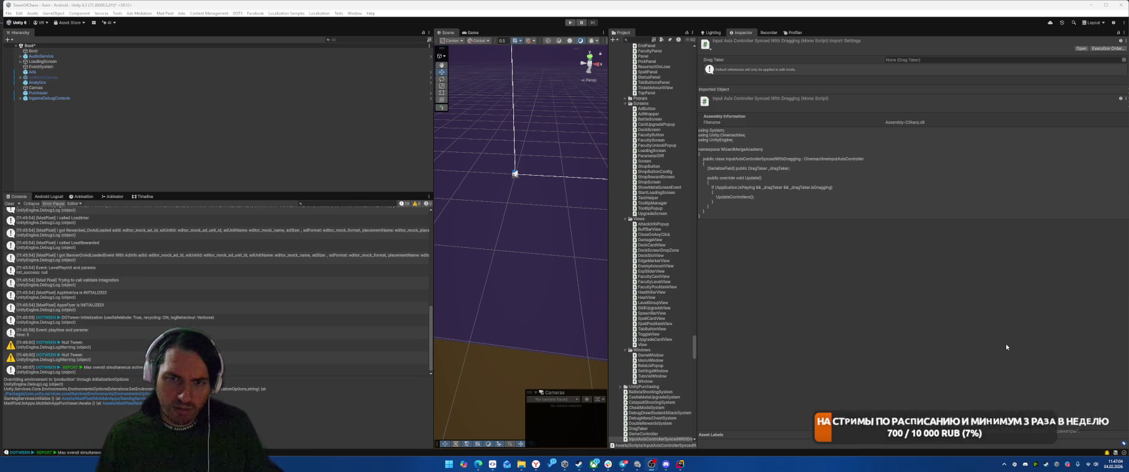
click(681, 464)
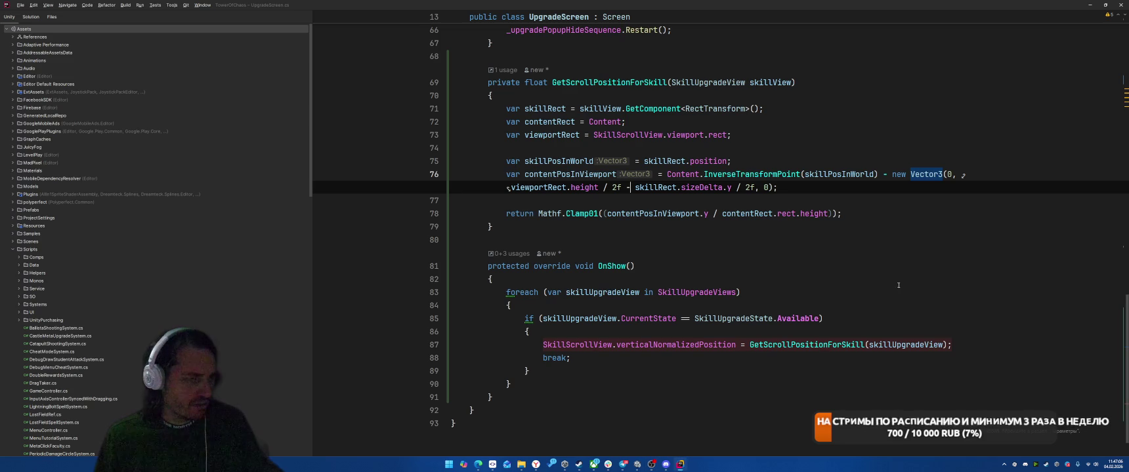
Step: Replace the verticalNormalizedPosition assignment on line 87 with a DOVerticalNormalizedPos call
click(913, 265)
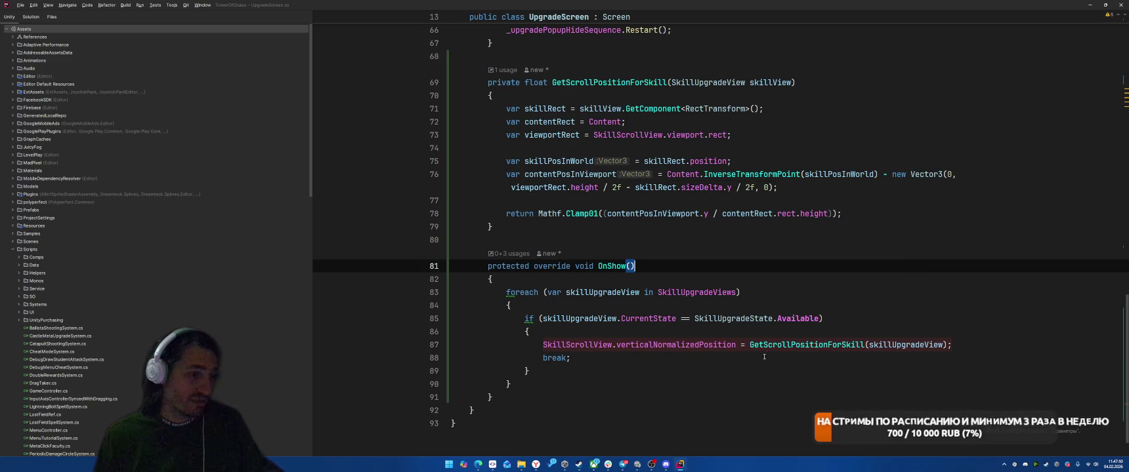
click(743, 345)
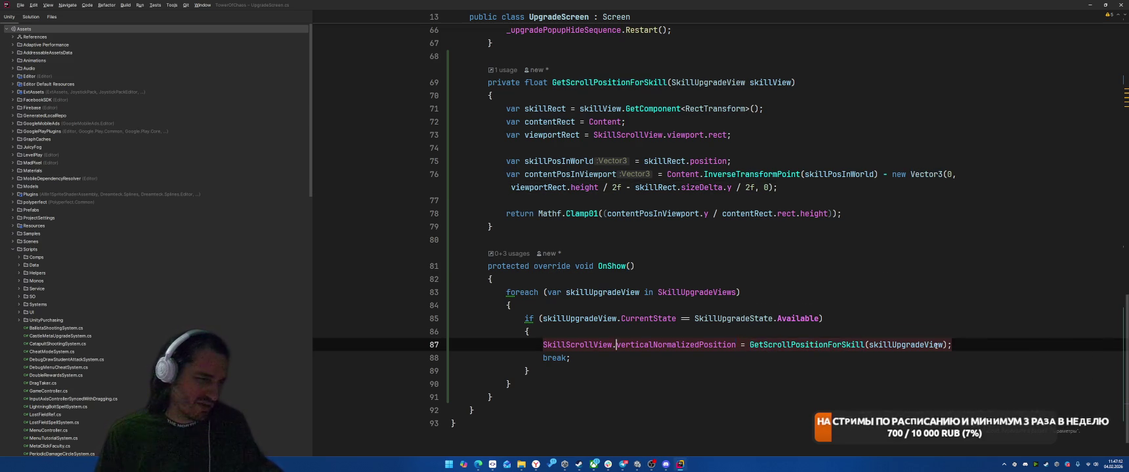
double_click(676, 345)
text(ВШМ)
key(BackSpace)
key(BackSpace)
key(BackSpace)
text(DOVEr)
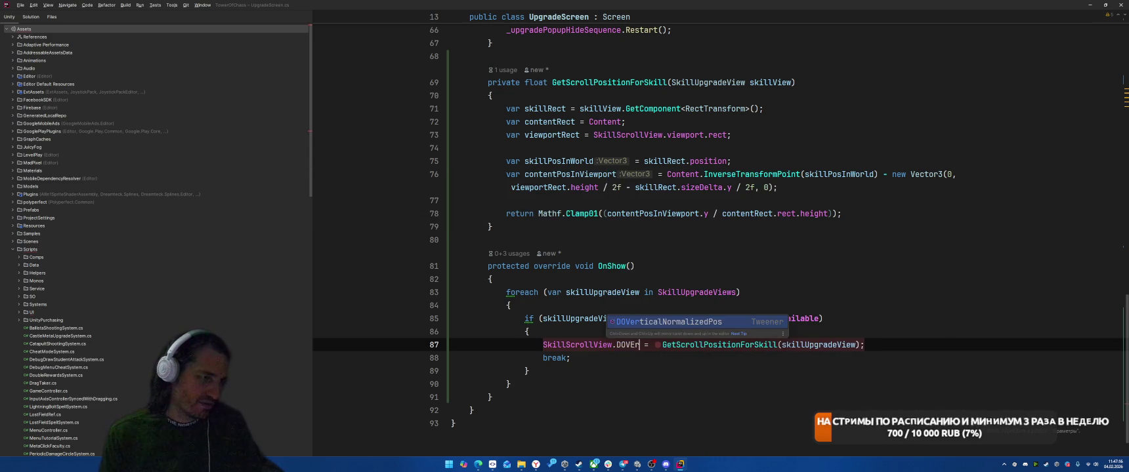
key(Return)
key(Right)
key(Delete)
key(Delete)
key(Delete)
key(Delete)
key(End)
key(Left)
Step: Give the tween a 0.3f duration and .SetEase(Ease.OutBack), then return to Unity
text(), 0.3f)
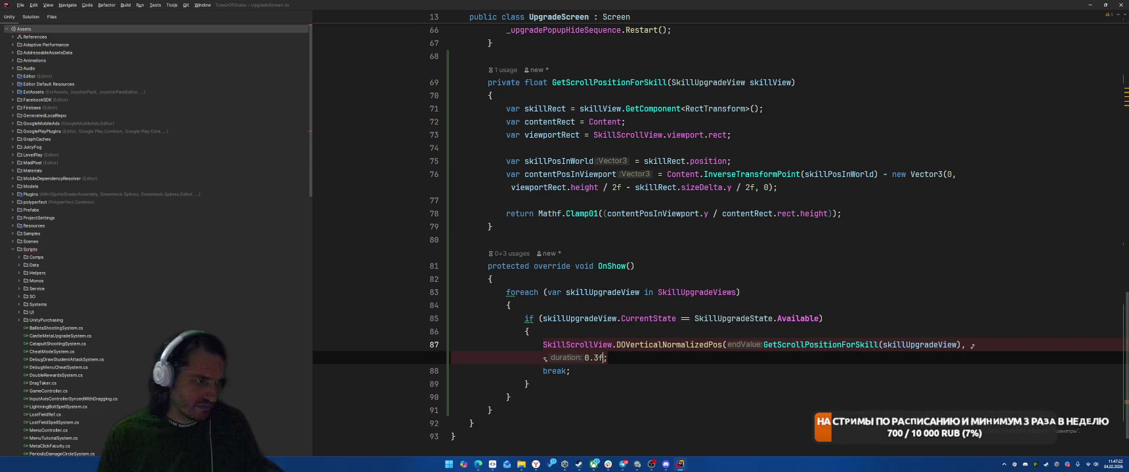
text().)
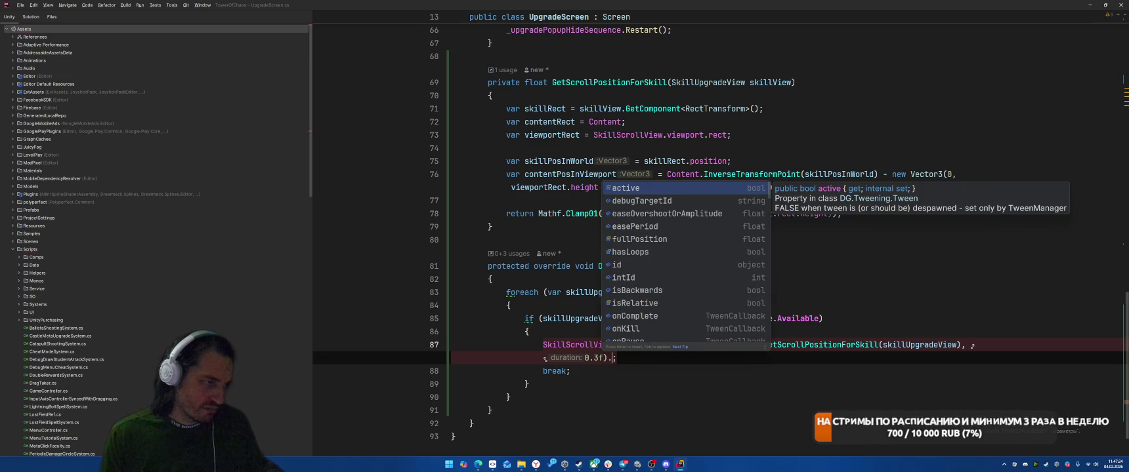
text(SetEa)
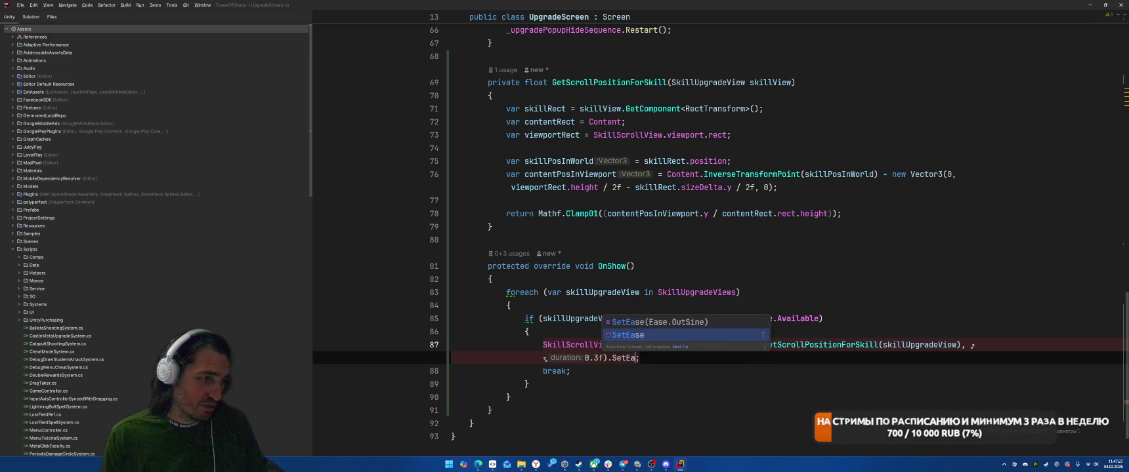
key(Return)
text(B);)
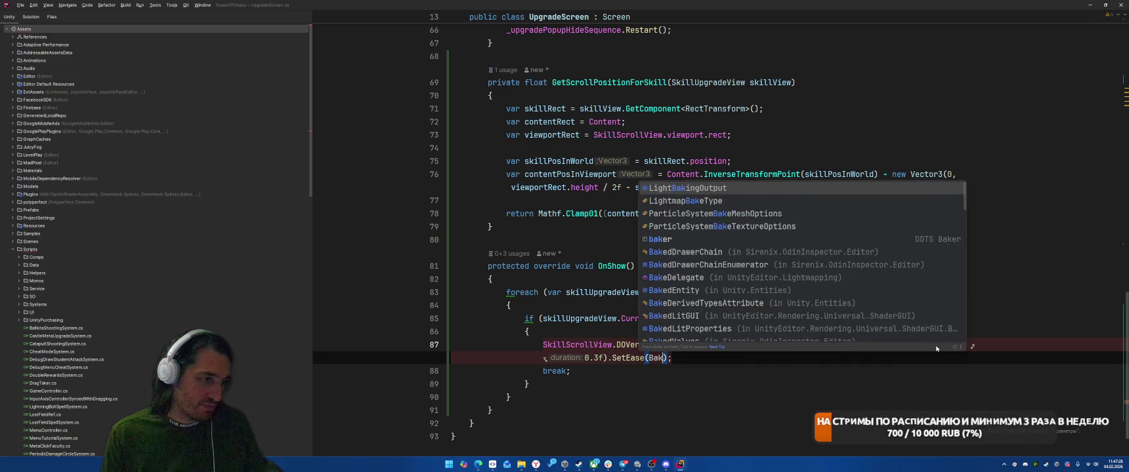
key(BackSpace)
text(Ease.Ba)
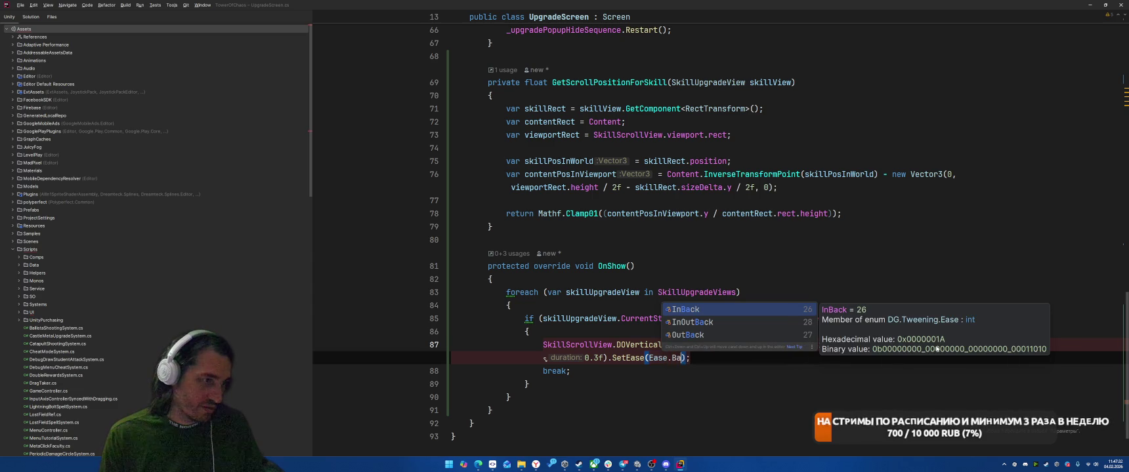
key(Down)
key(Down)
key(Return)
key(End)
key(alt+Tab)
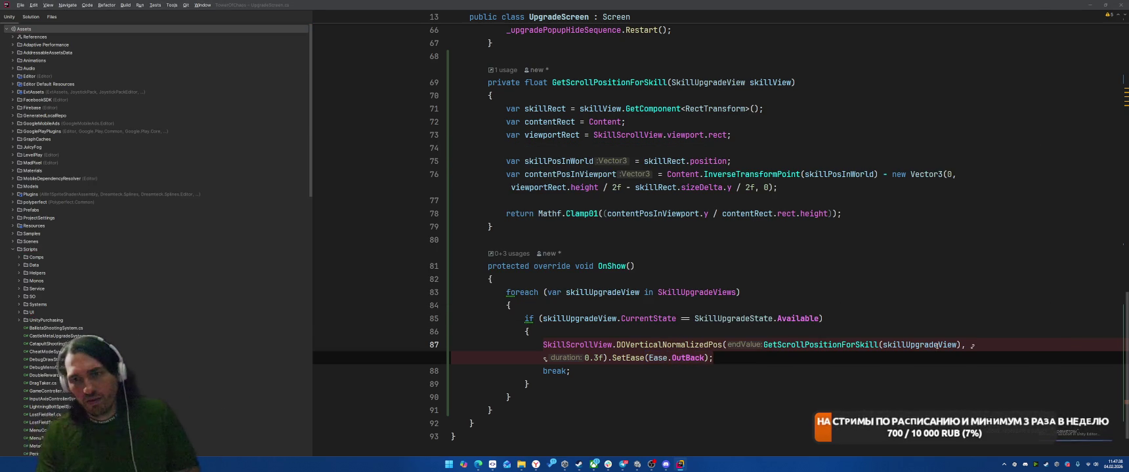
key(alt+Tab)
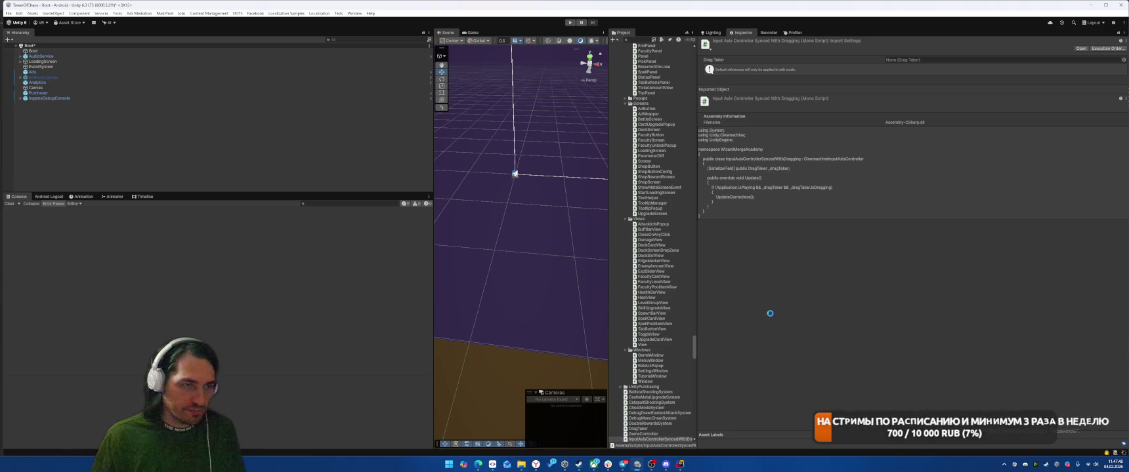
Step: Run the game to watch the Skills tree tween to levels 3–4, then return to Rider
click(570, 23)
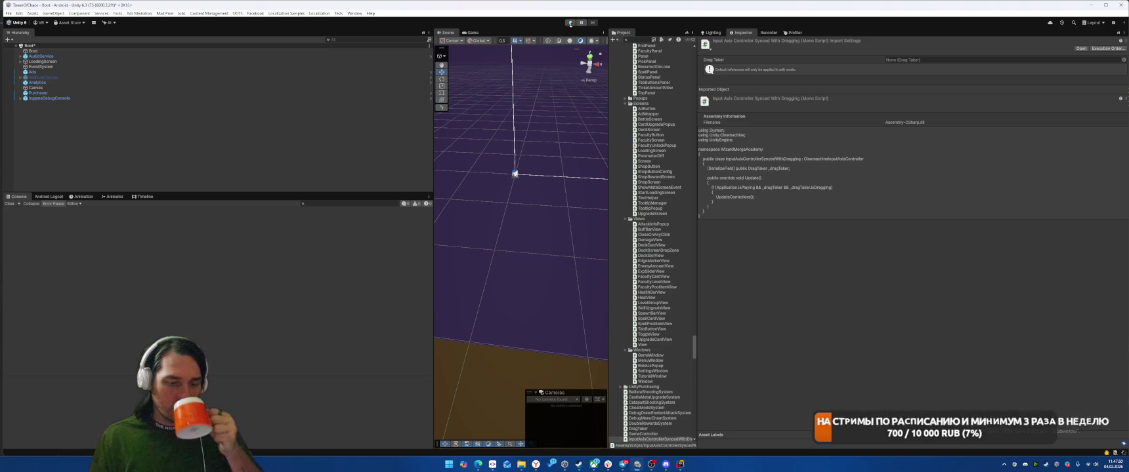
click(570, 23)
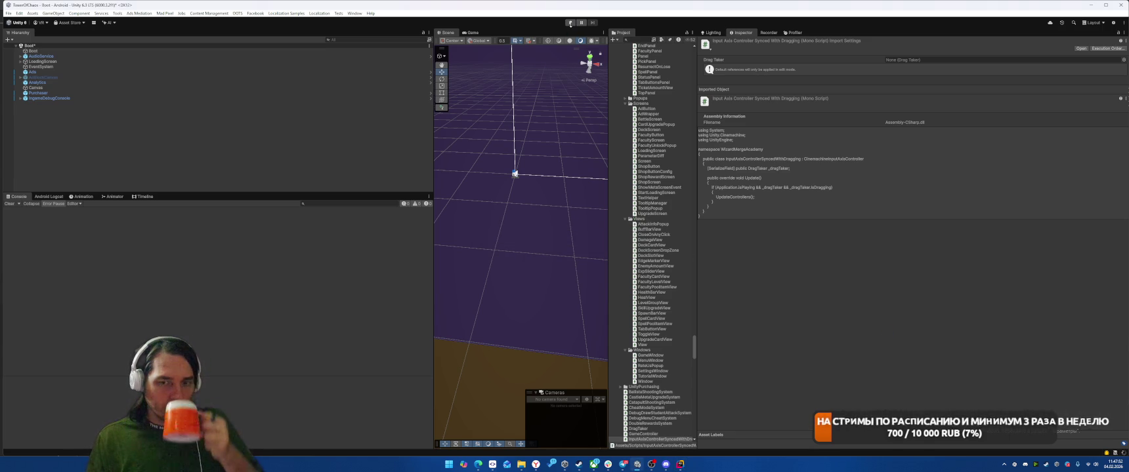
click(569, 23)
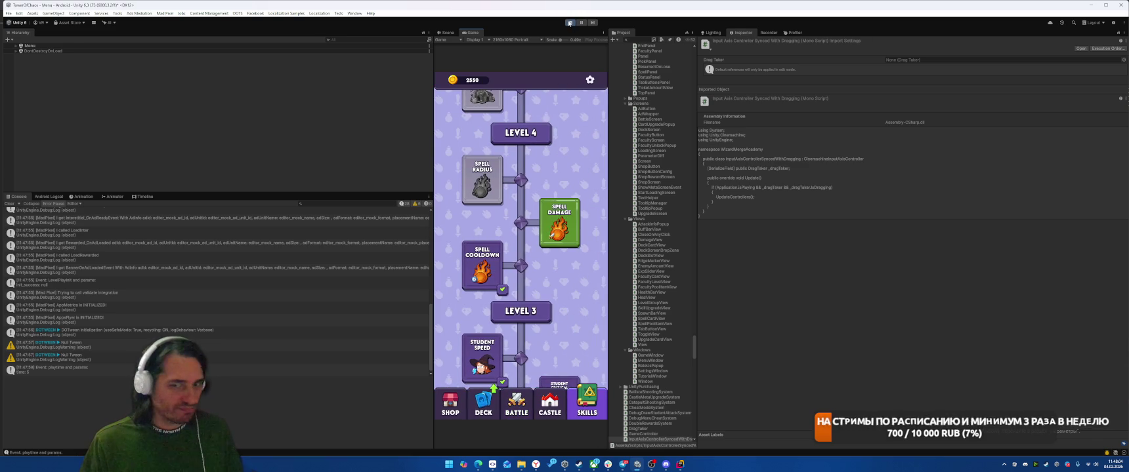
click(570, 22)
click(680, 464)
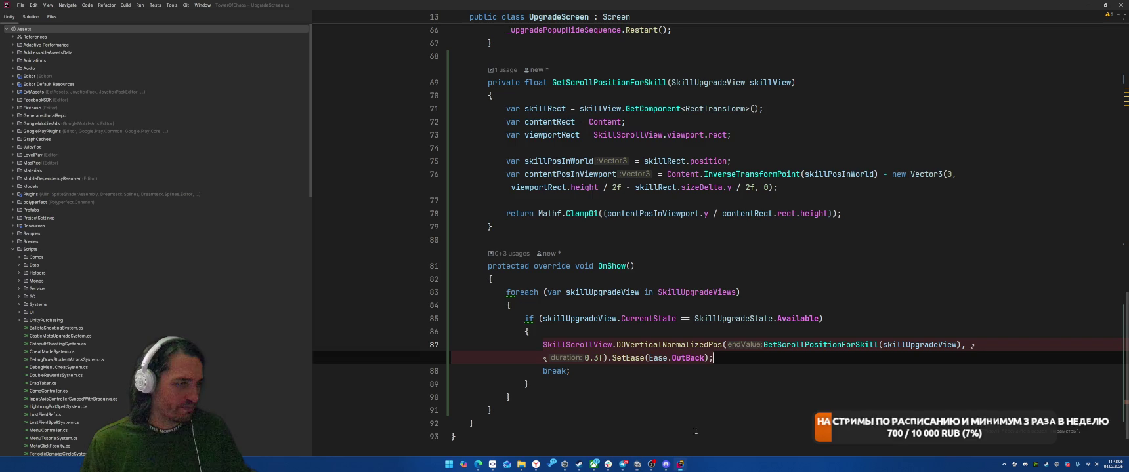
Step: Undo the tween edits so line 87 assigns verticalNormalizedPosition directly again
key(ctrl+z)
key(ctrl+z)
key(ctrl+z)
key(ctrl+z)
key(ctrl+z)
key(ctrl+z)
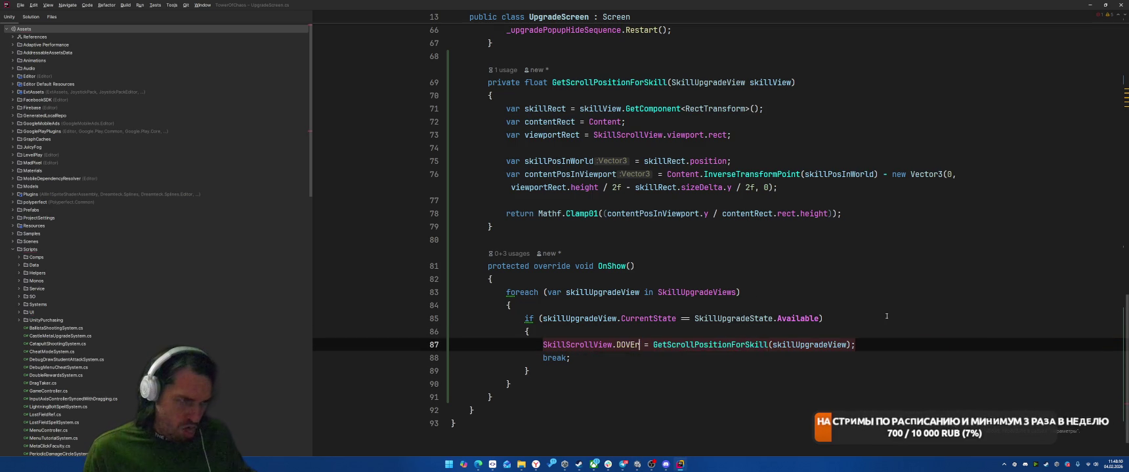
key(ctrl+z)
key(ctrl+z)
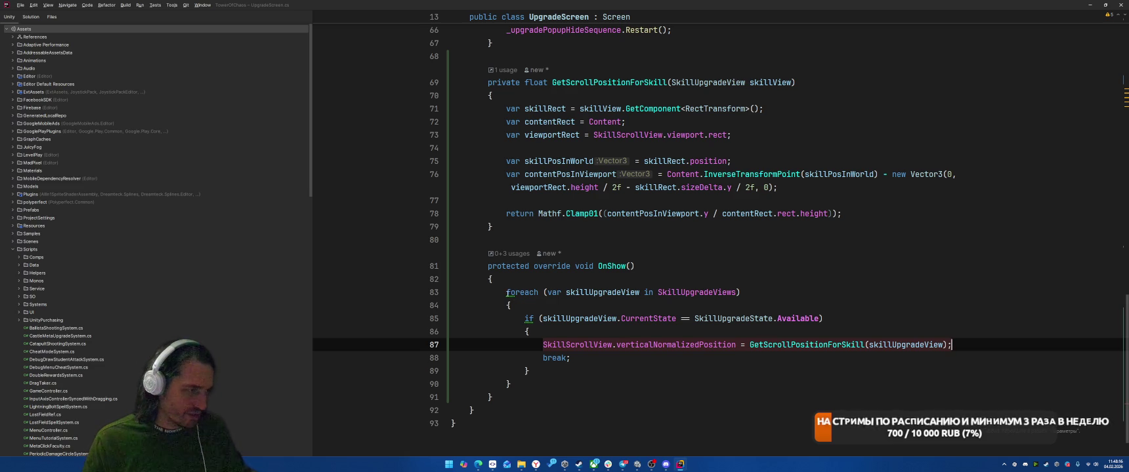
key(ctrl+z)
key(ctrl+z)
key(ctrl+z)
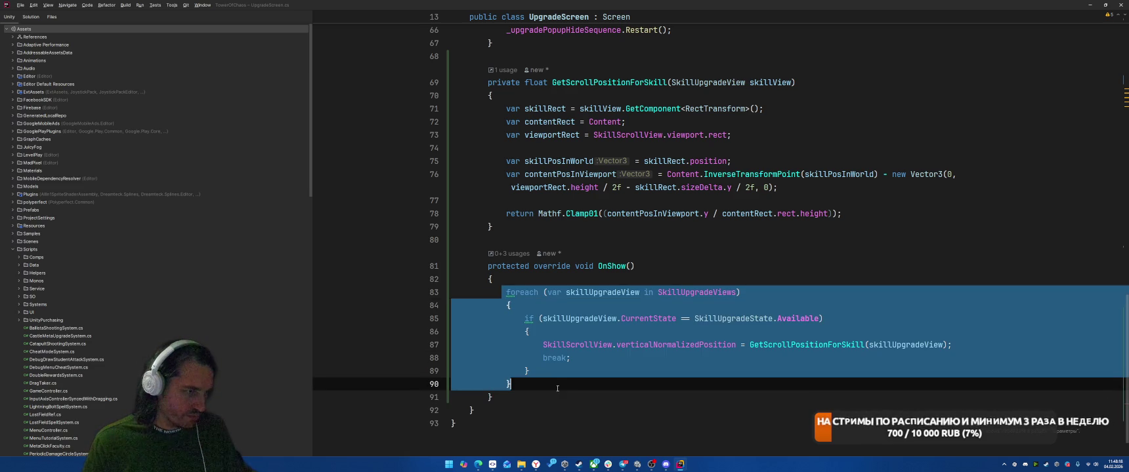
drag(506, 294, 533, 387)
key(ctrl+c)
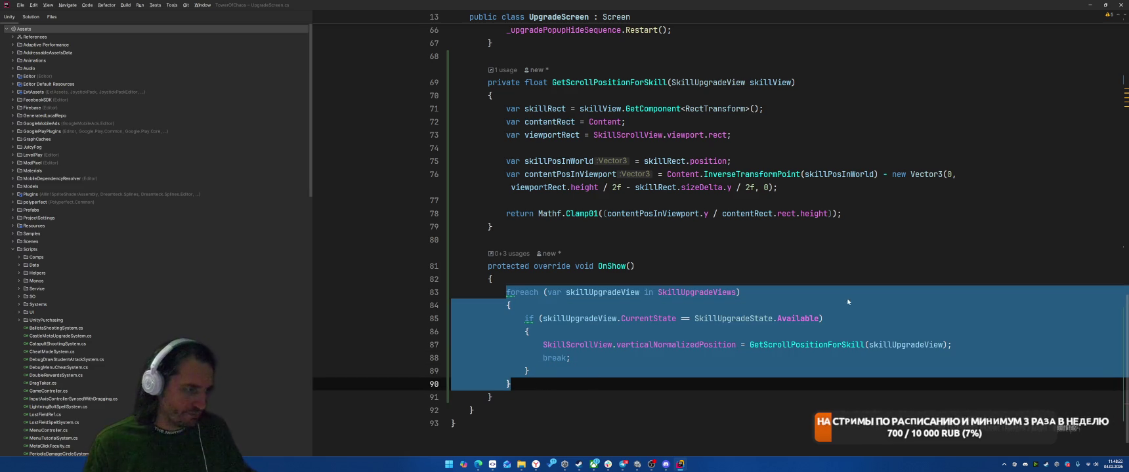
key(ctrl)
key(ctrl)
key(ctrl+z)
key(ctrl+z)
key(ctrl+z)
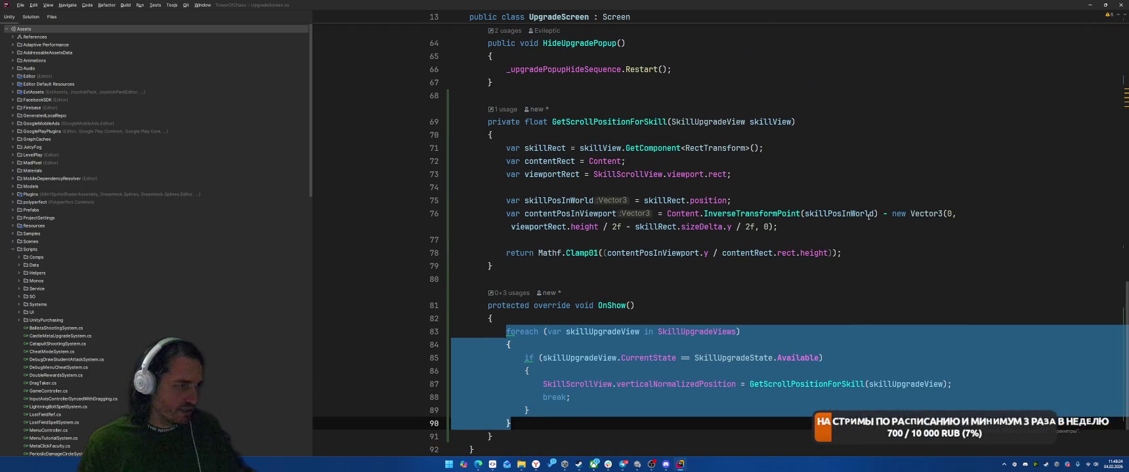
key(ctrl+z)
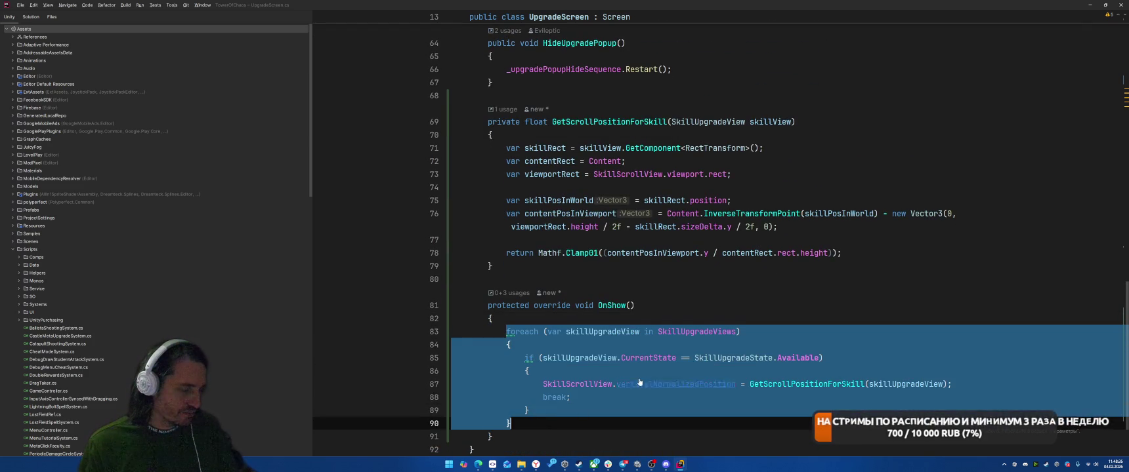
Step: Select the whole foreach loop block in OnShow
scroll(880, 245, up, 5)
click(880, 239)
scroll(880, 245, up, 4)
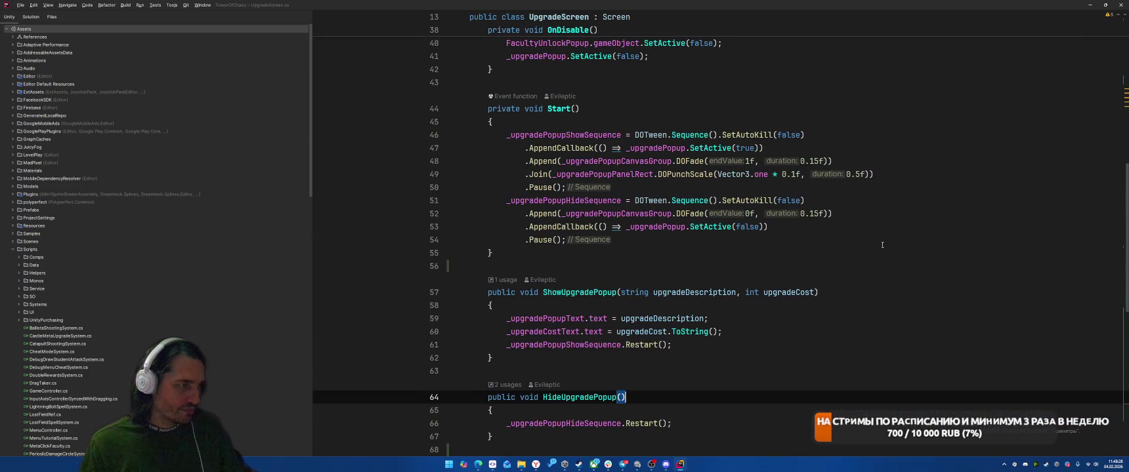
scroll(877, 310, up, 5)
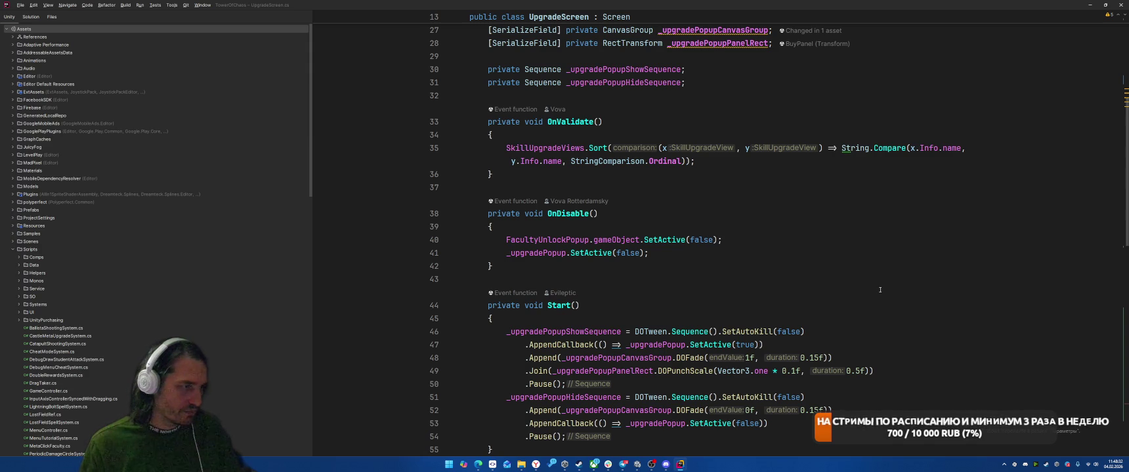
scroll(879, 289, down, 14)
click(502, 253)
shift+click(531, 358)
click(505, 254)
shift+click(511, 345)
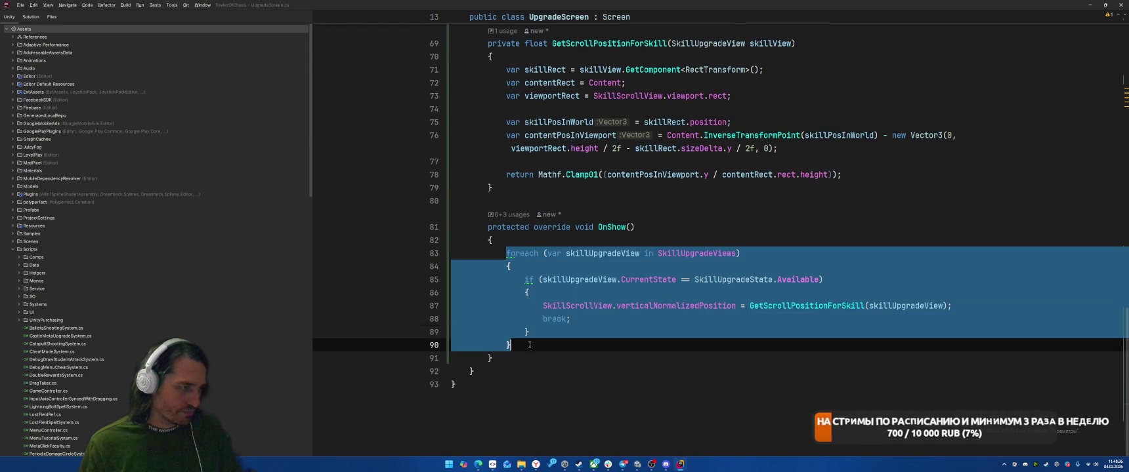
Step: Go back to the top of UpgradeScreen.cs and bring up actions for UpgradeButton
key(ctrl+alt+Left)
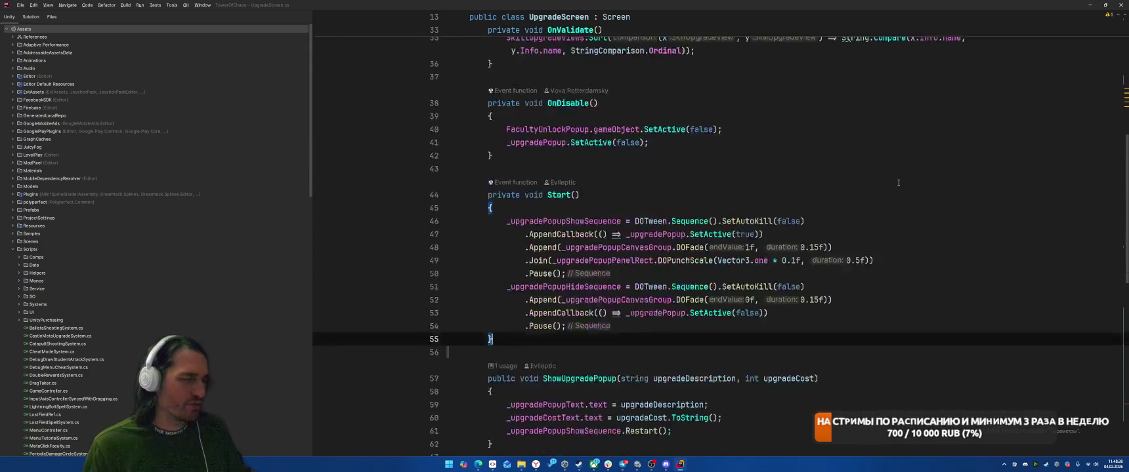
scroll(898, 183, up, 4)
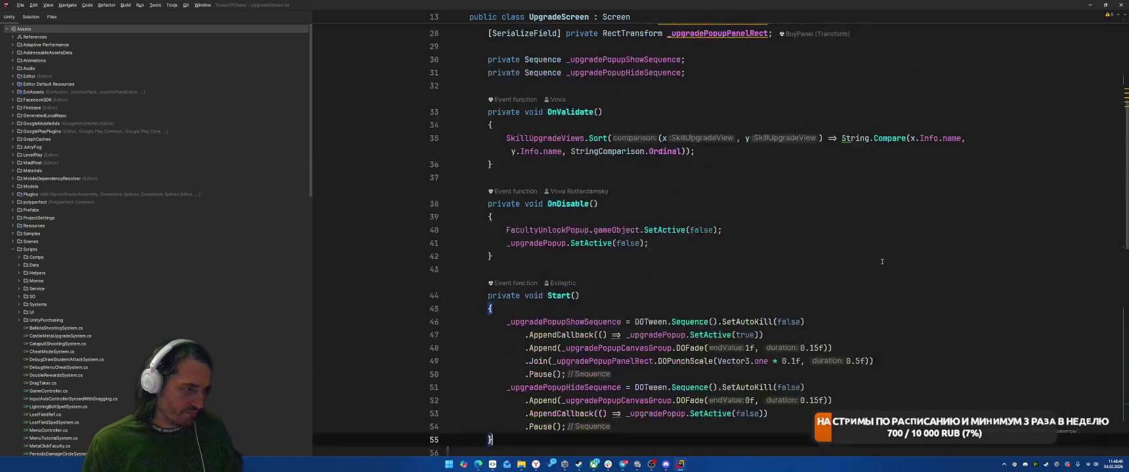
scroll(668, 318, up, 4)
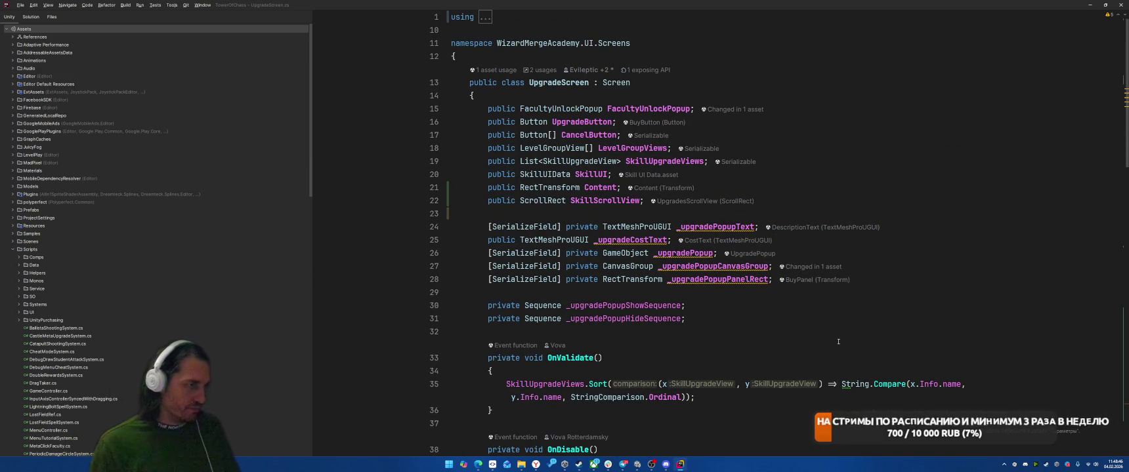
right_click(575, 118)
Step: Follow UpgradeButton's usage to the InitializeSkillUpgrades call in OnUpgradeClick
click(624, 175)
key(Return)
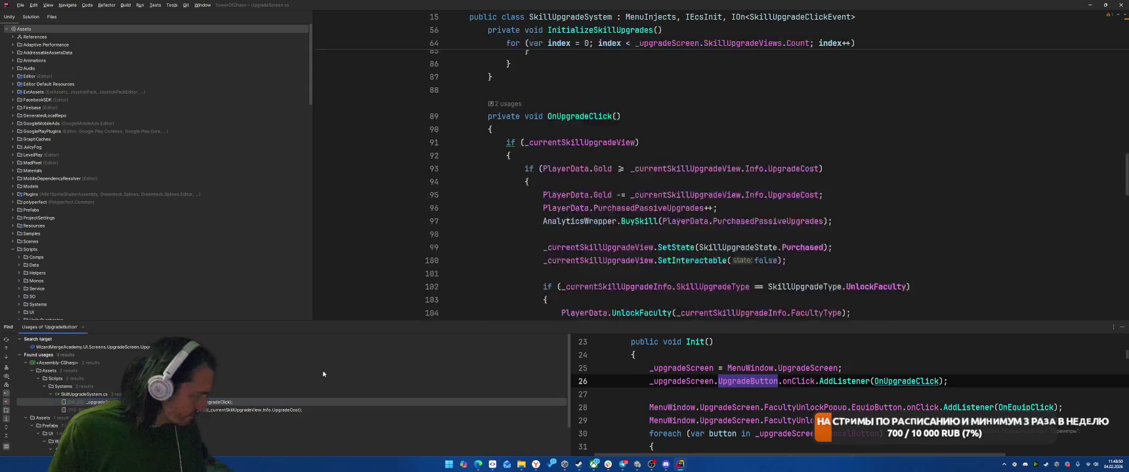
ctrl+click(769, 129)
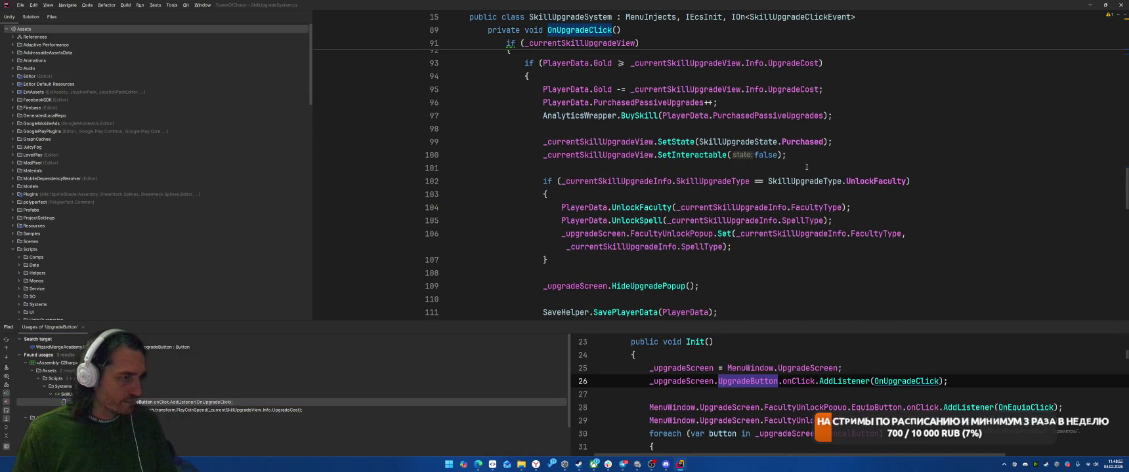
scroll(890, 230, down, 2)
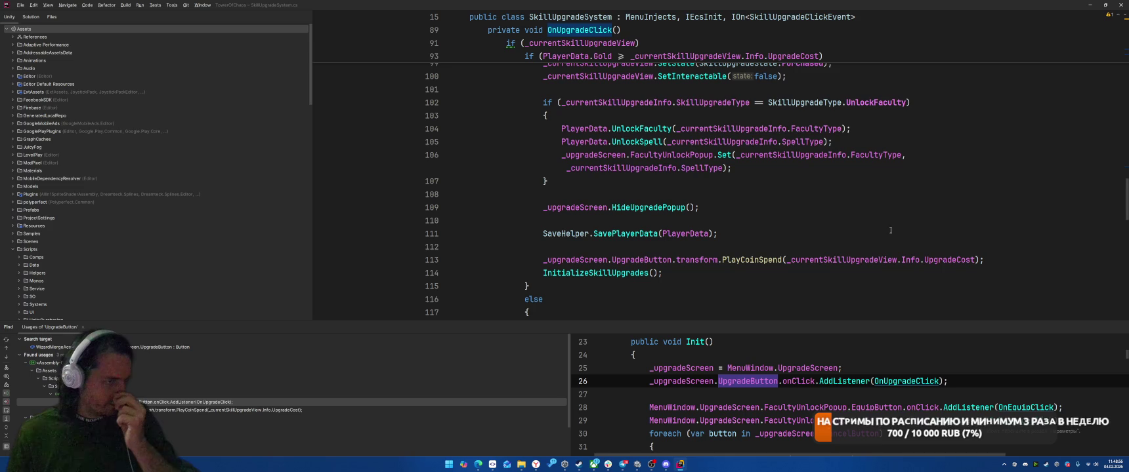
click(1122, 326)
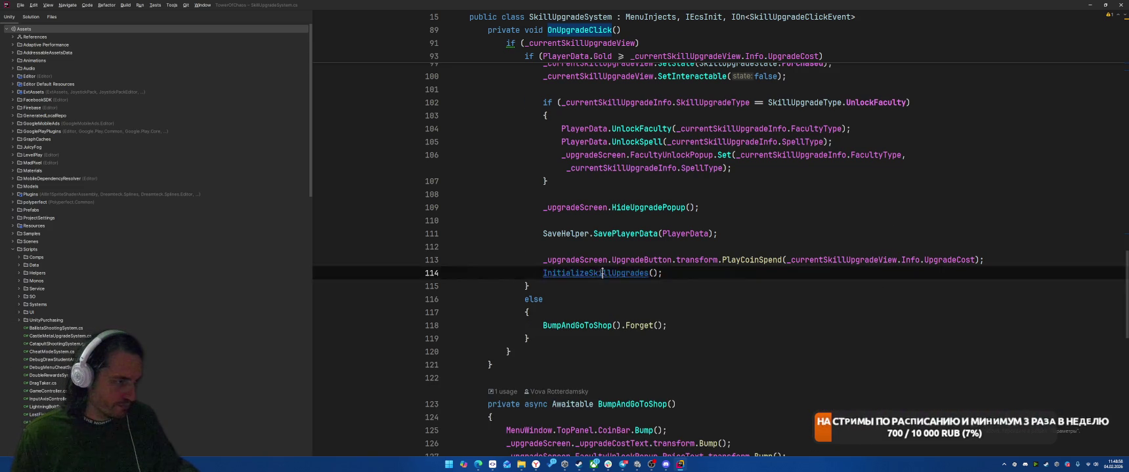
ctrl+click(602, 273)
scroll(754, 259, down, 3)
scroll(832, 257, up, 3)
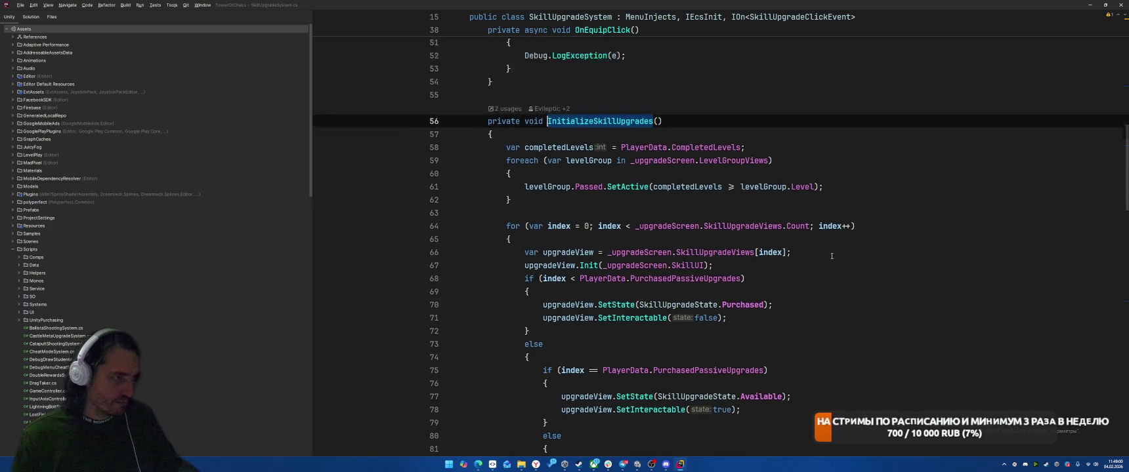
key(ctrl+alt+Page_Down)
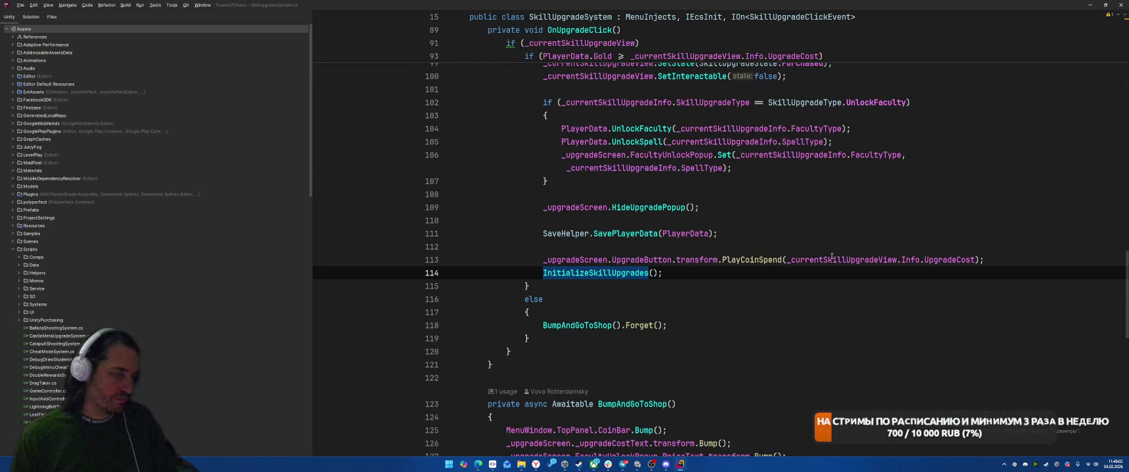
Step: Add a ScrollToNew(); call on a new line after InitializeSkillUpgrades()
click(692, 274)
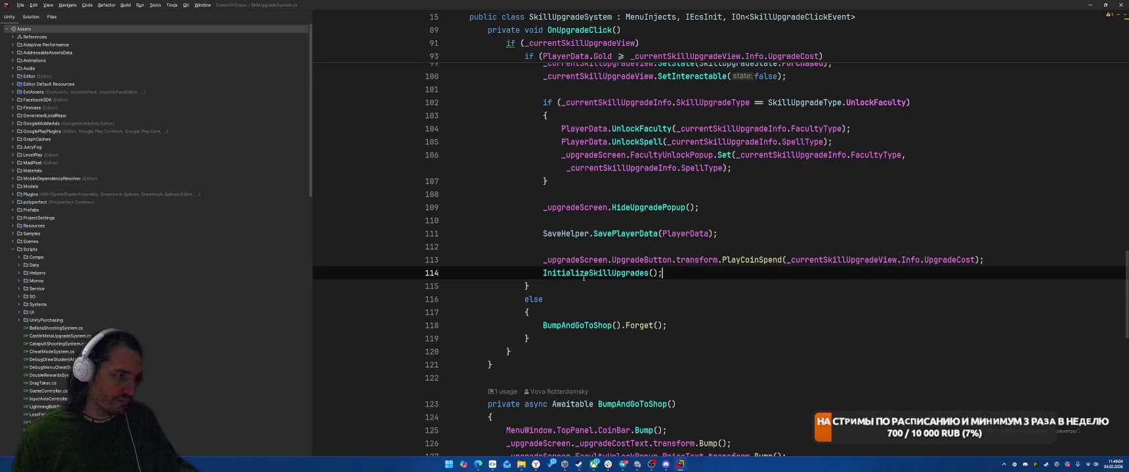
key(Return)
text(ScrollToNew();)
key(Home)
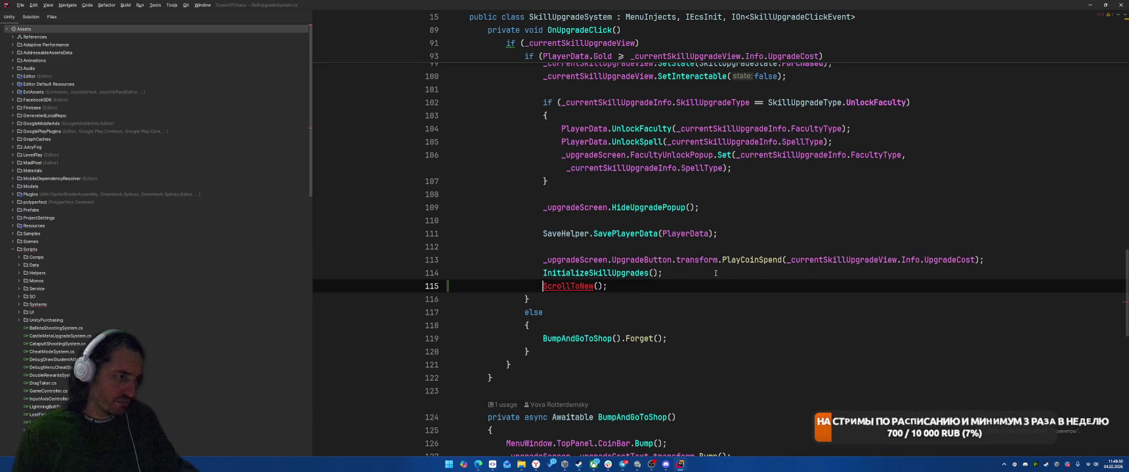
Step: Generate the ScrollToNew method and paste in the loop over SkillUpgradeViews to find the first Available skill
key(alt+Return)
key(Return)
key(ctrl+v)
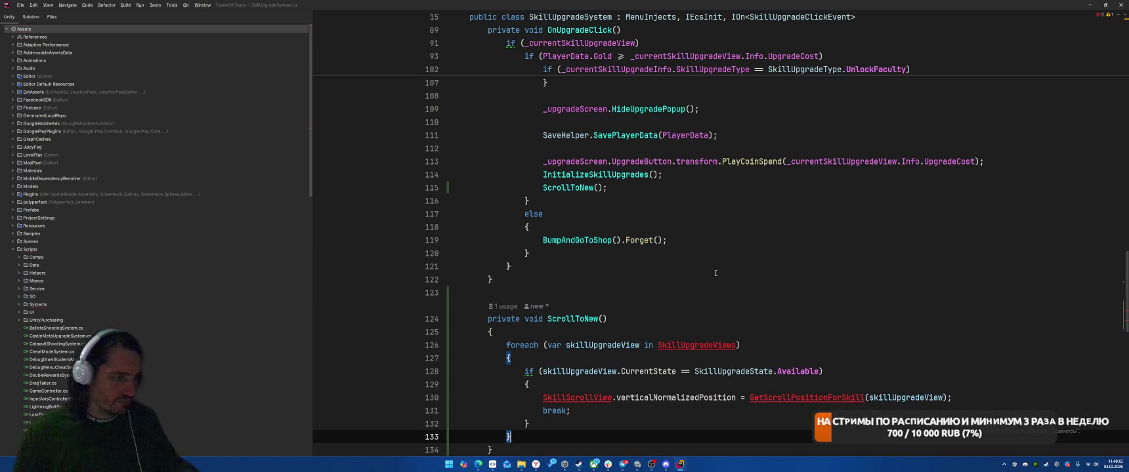
scroll(716, 273, up, 20)
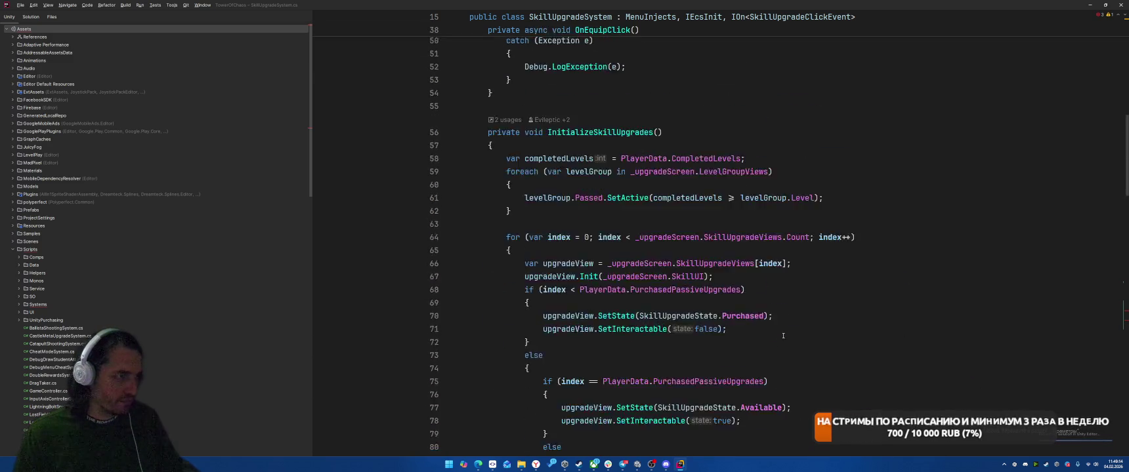
scroll(783, 334, up, 3)
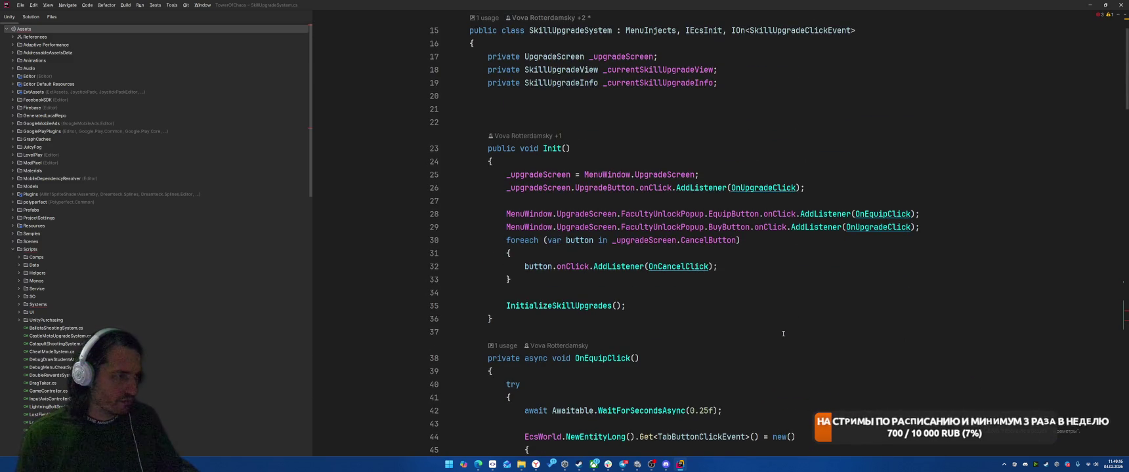
Step: Prefix SkillScrollView and GetScrollPositionForSkill with _upgradeScreen. in ScrollToNew
key(F2)
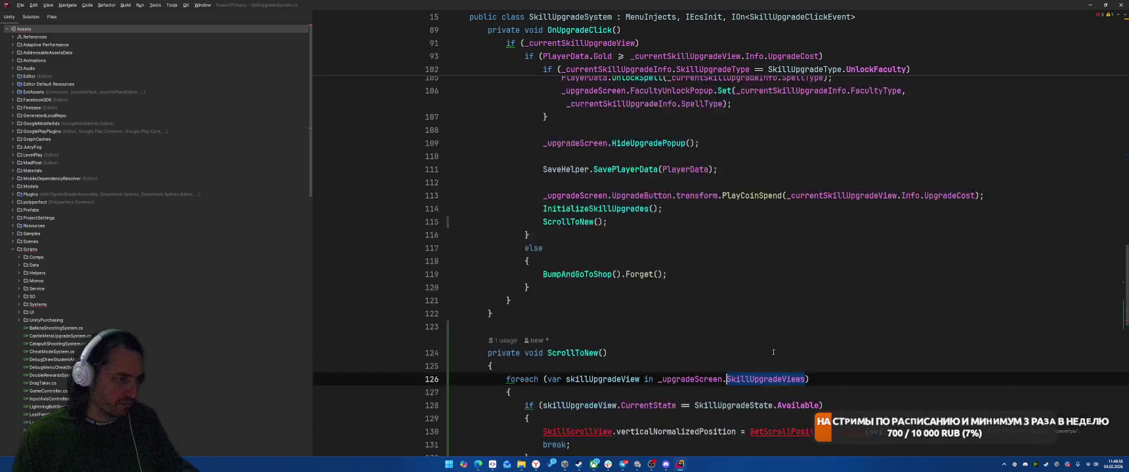
scroll(773, 352, down, 4)
drag(659, 227, 725, 232)
key(ctrl+c)
click(544, 279)
key(ctrl+v)
click(818, 279)
key(ctrl+v)
Step: Check the fixes offered for GetScrollPositionForSkill, then select the scroll-position assignment so it can be replaced
click(599, 296)
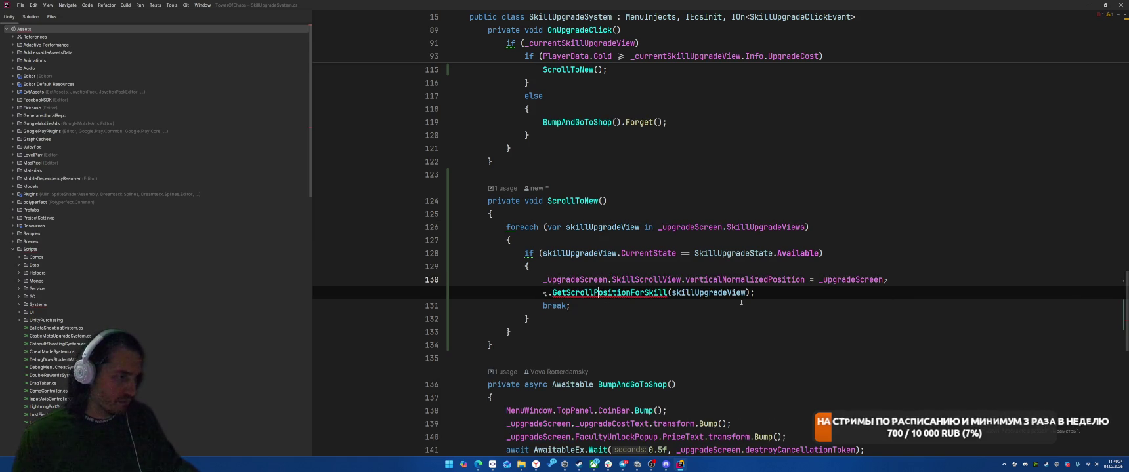
key(alt+Return)
key(Escape)
click(818, 280)
key(ctrl+shift+Left)
key(ctrl+shift+Left)
Step: Replace the assignment with a DOVerticalNormalizedPos tween of 0.3f using SetEase(Ease.OutBack)
text(DOVer)
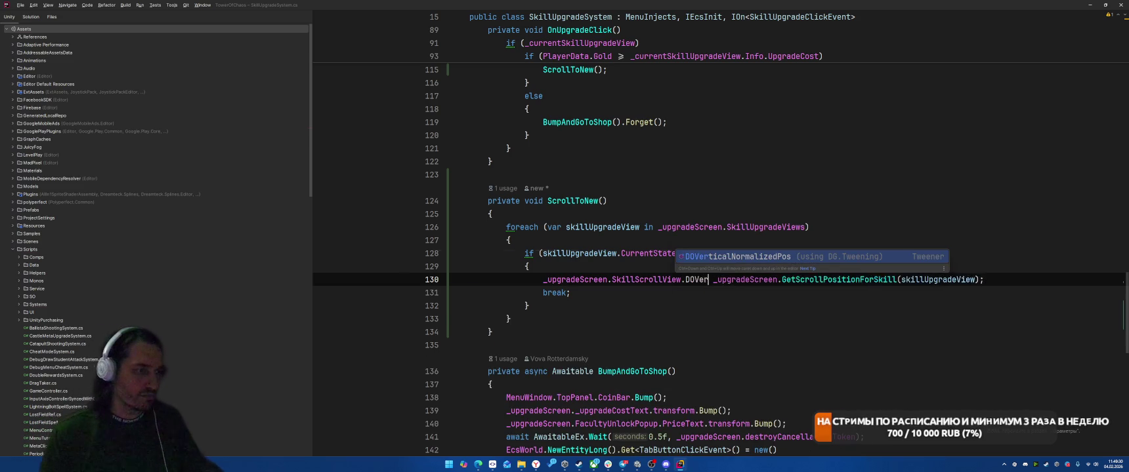
key(Return)
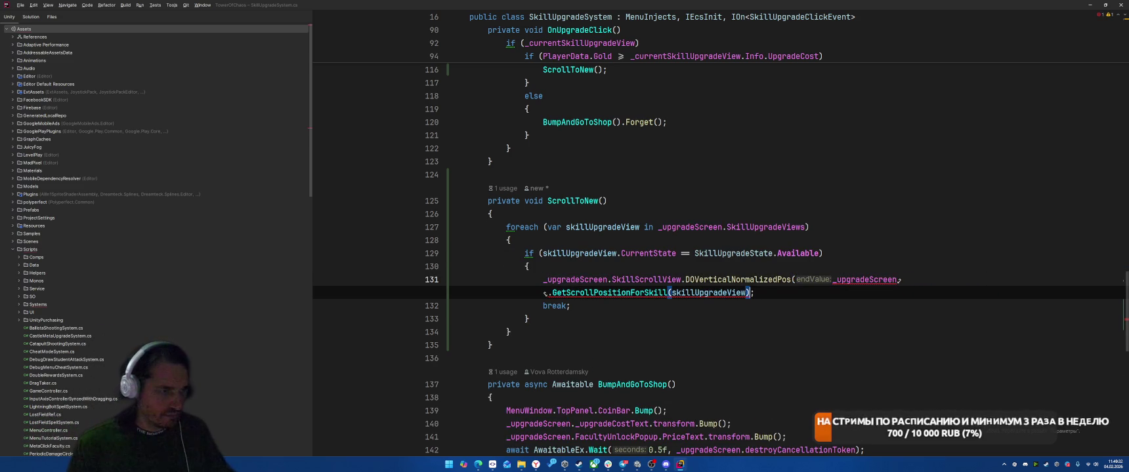
text(, 0.3f))
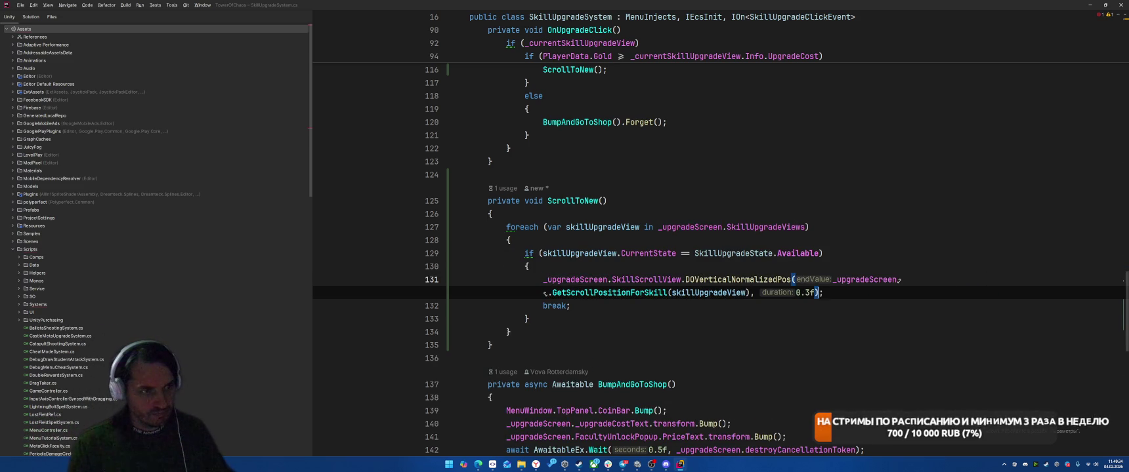
text(.SetE)
key(Return)
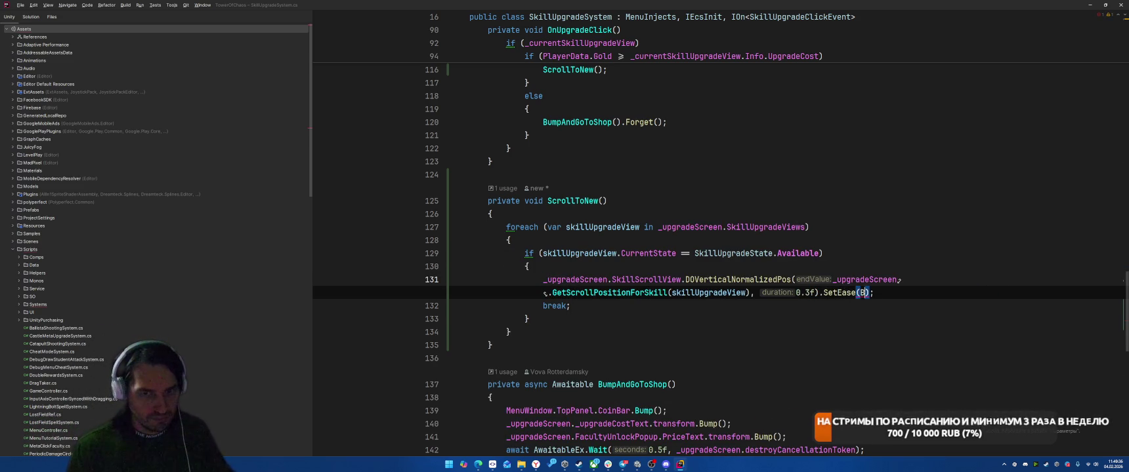
text(OutBac)
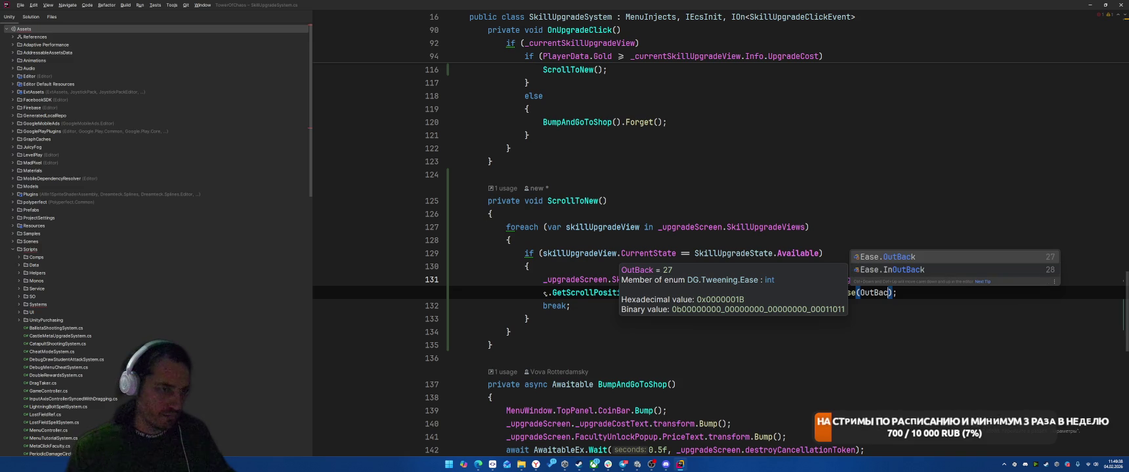
text(k)
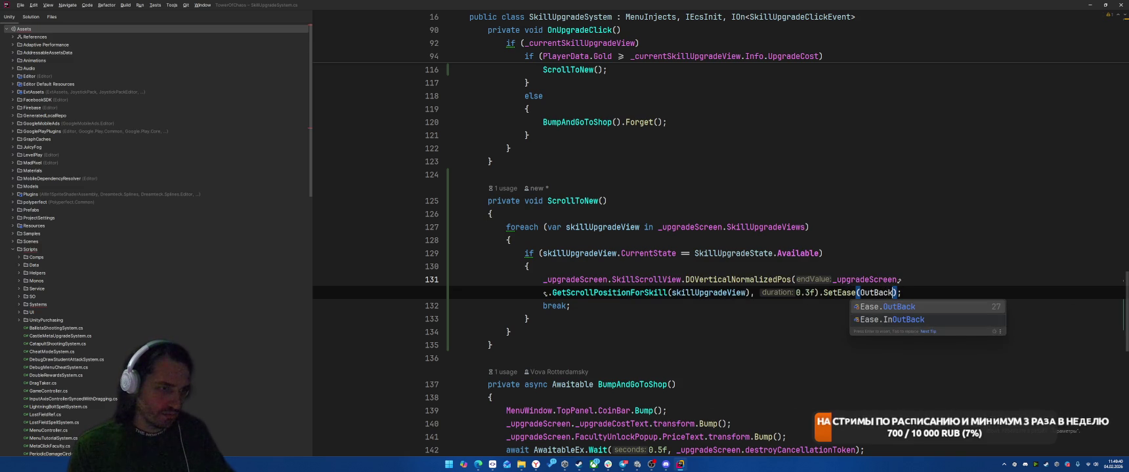
key(BackSpace)
key(BackSpace)
key(BackSpace)
text(.)
key(BackSpace)
key(BackSpace)
key(BackSpace)
text(Ease.OutB)
key(Return)
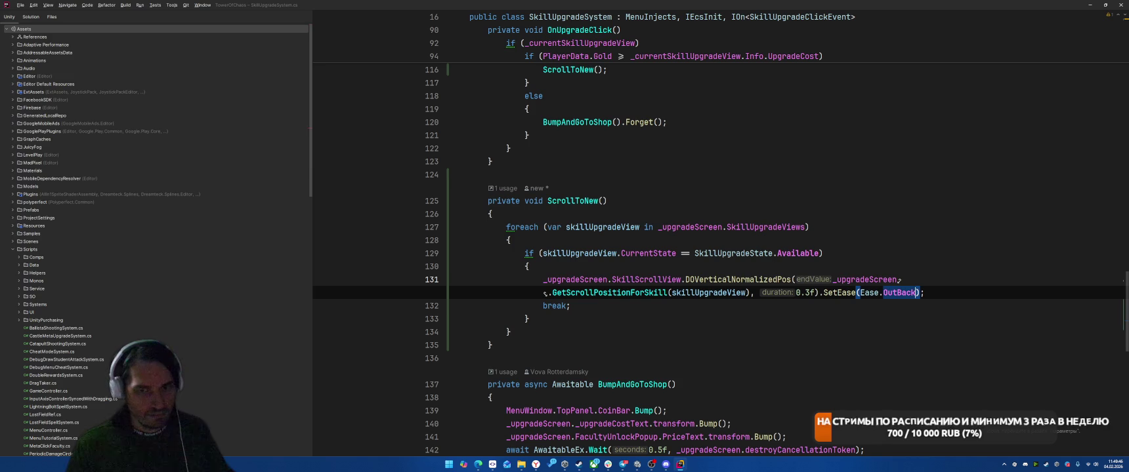
Step: Glance at Unity, then go to the FacultyUnlockPopup.Set method in FacultyUnlockPopup.cs
key(alt+Tab)
key(alt+Tab)
key(alt+Tab)
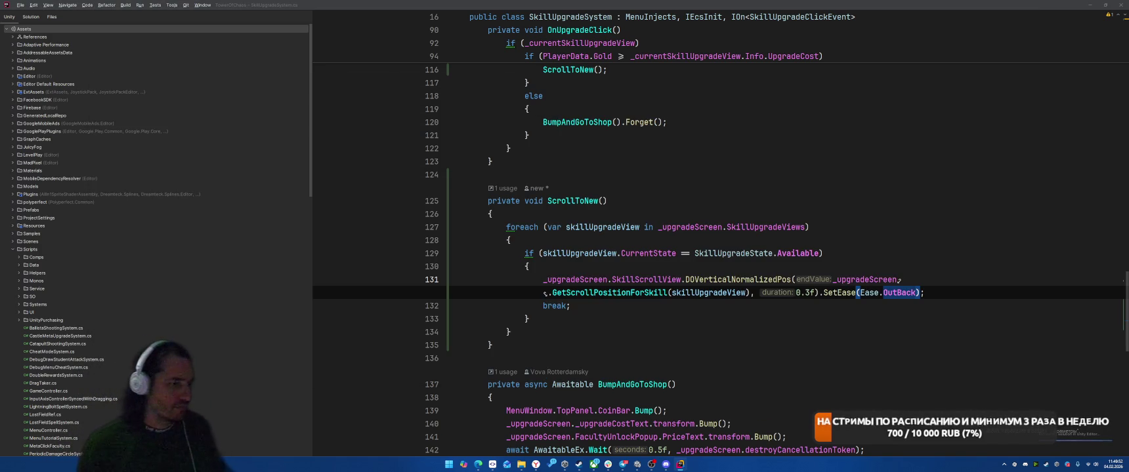
scroll(919, 233, down, 10)
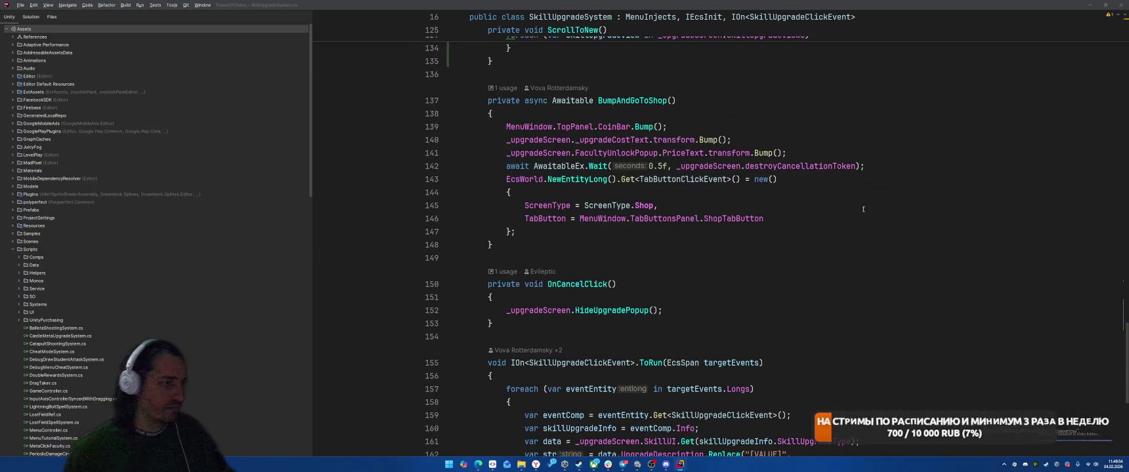
scroll(851, 166, up, 17)
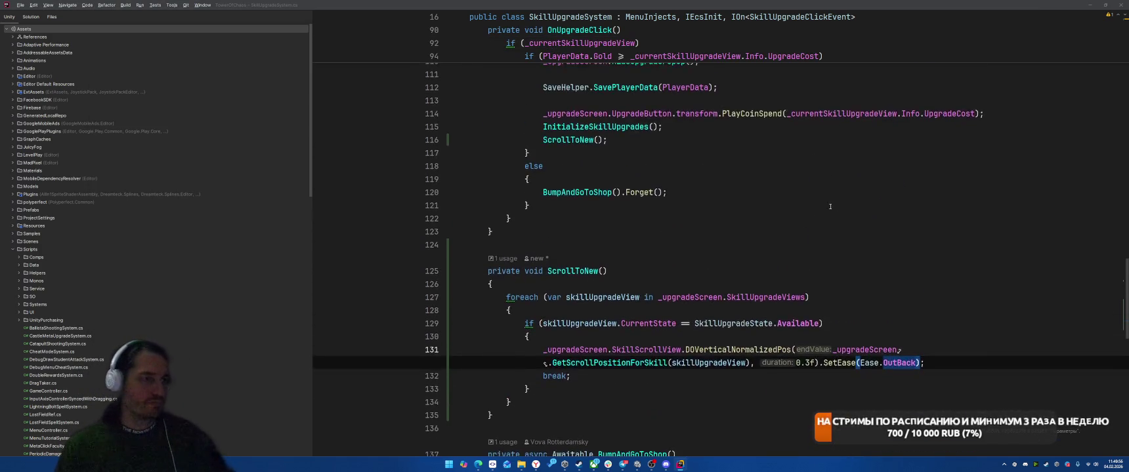
scroll(886, 197, up, 3)
click(908, 191)
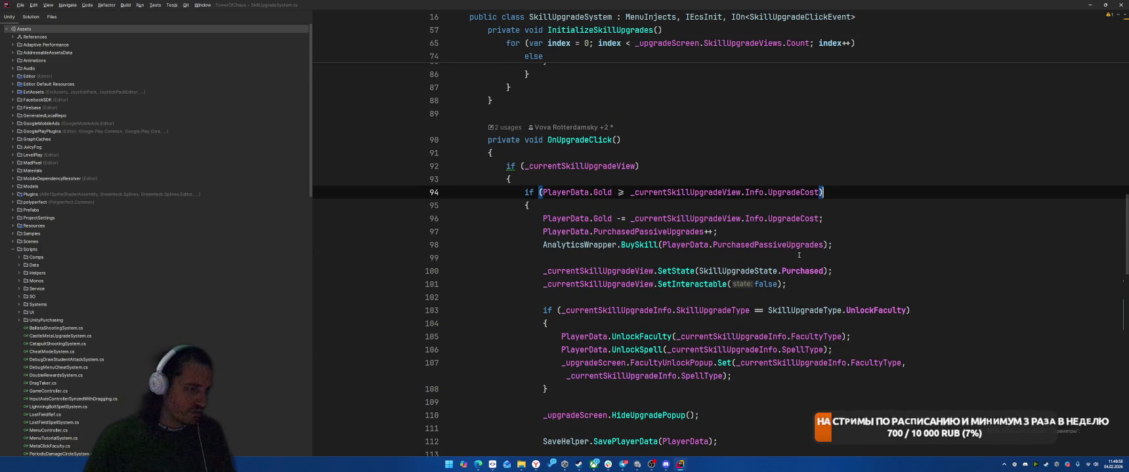
ctrl+click(721, 365)
scroll(810, 296, down, 12)
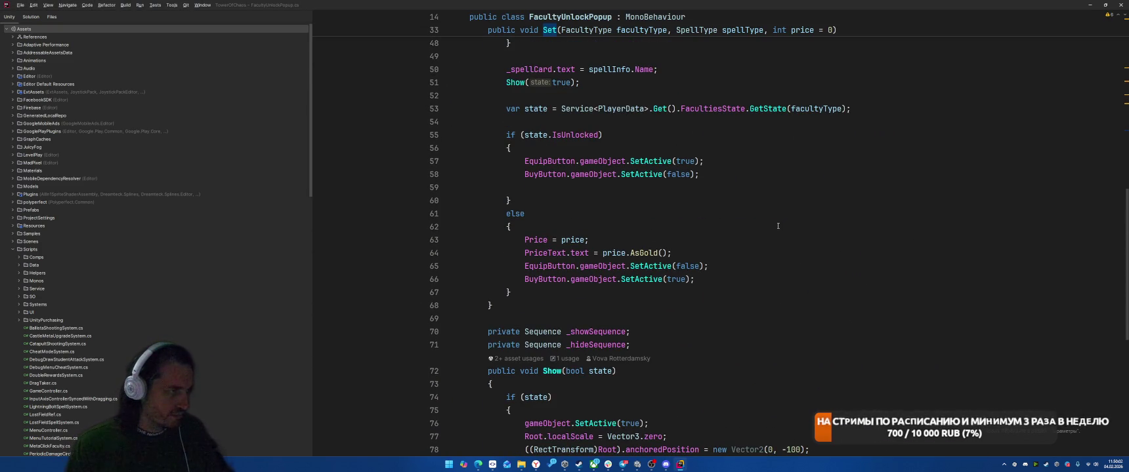
Step: In the popup's Show method, change the start scale from Vector3.zero to Vector3.one * 0.9f
ctrl+click(515, 82)
scroll(644, 201, down, 12)
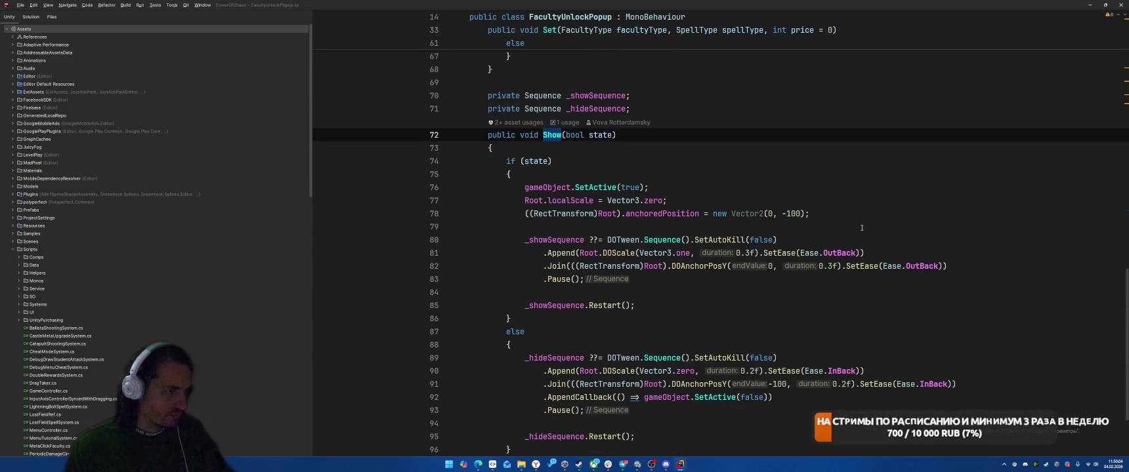
click(645, 200)
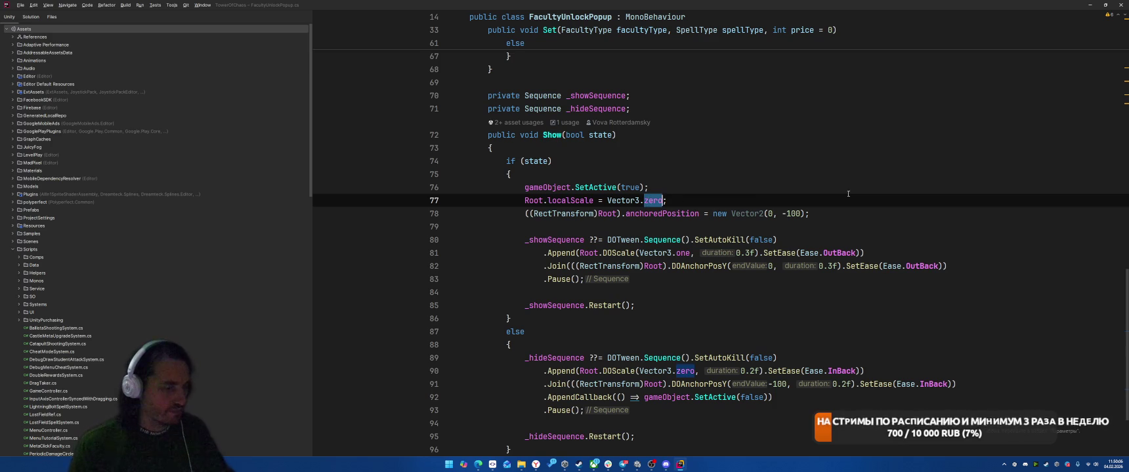
text(one *)
key(Tab)
Step: Make the hide DOScale target Vector3.one * 0.9f too and delete the stray semicolon
drag(607, 200, 706, 200)
drag(606, 200, 710, 200)
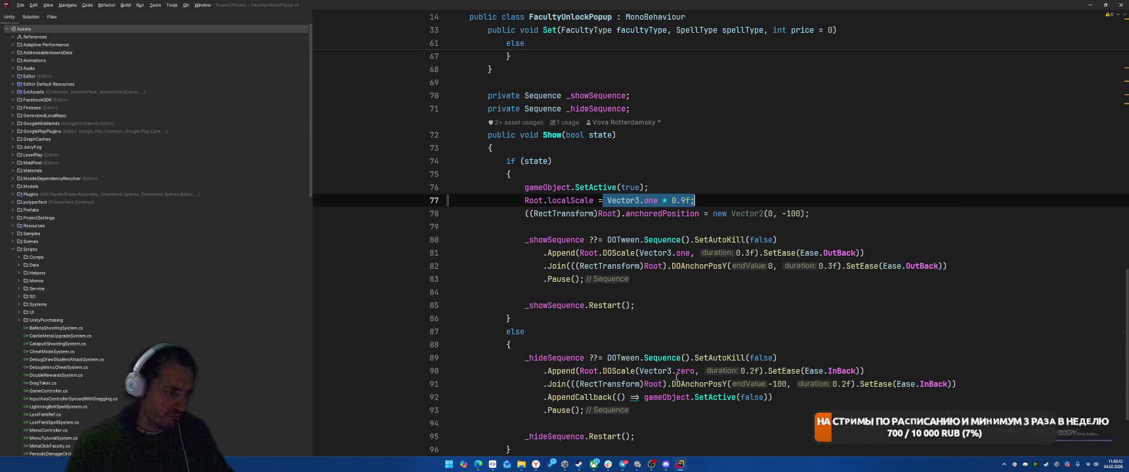
key(ctrl+c)
drag(642, 372, 694, 371)
key(ctrl+v)
key(ctrl)
key(ctrl)
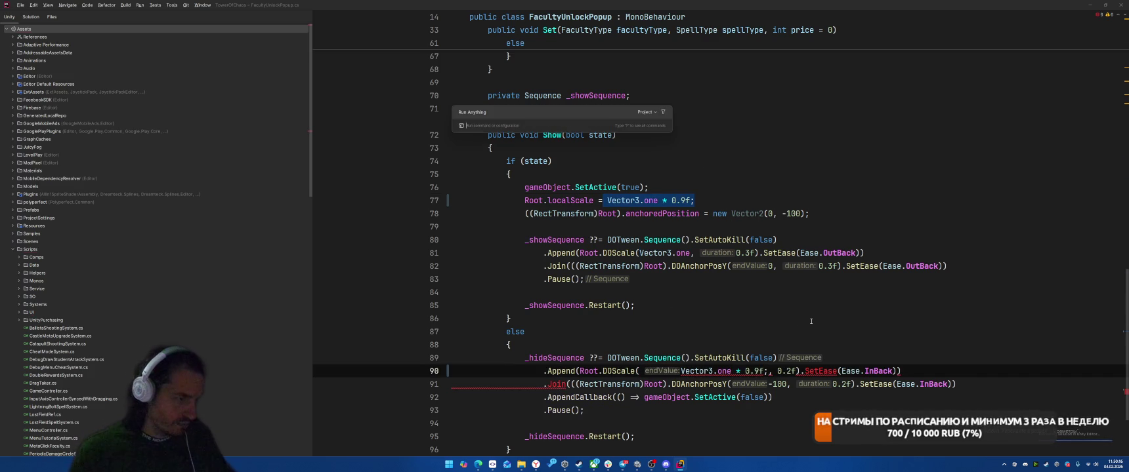
key(Escape)
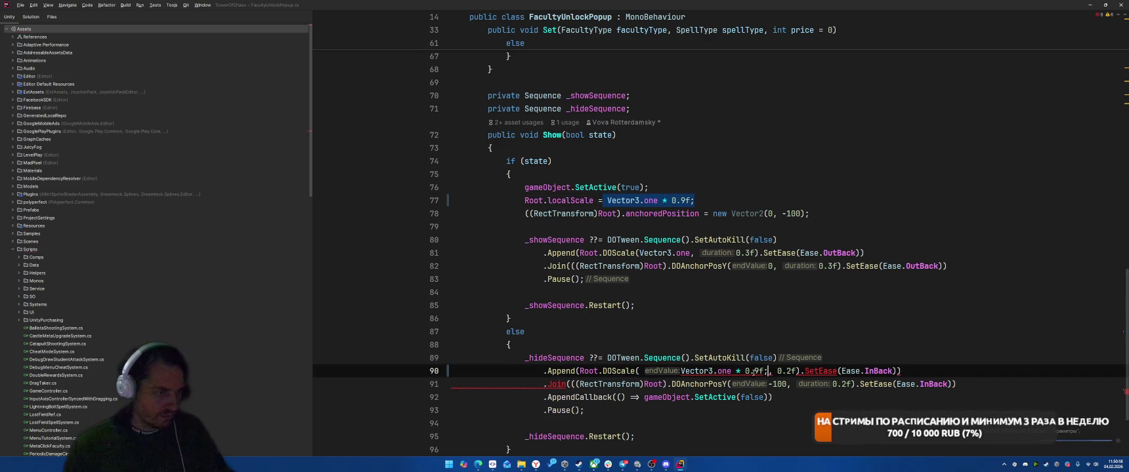
key(BackSpace)
Step: Insert a blank line at the start of the show branch
click(846, 330)
click(866, 313)
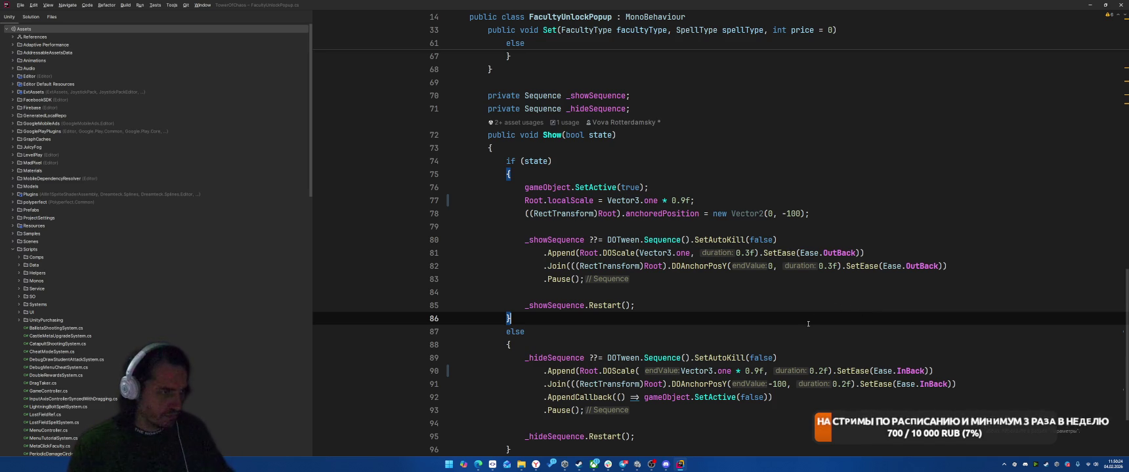
click(735, 163)
key(Down)
key(Return)
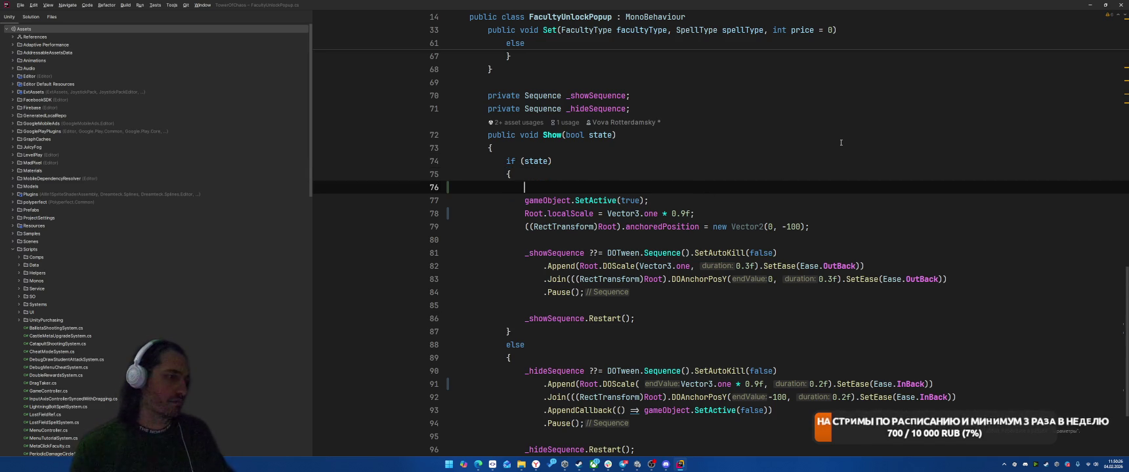
Step: Write the condition if (!gameObject.activeInHierarchy) at the top of the show branch
text(if (gam)
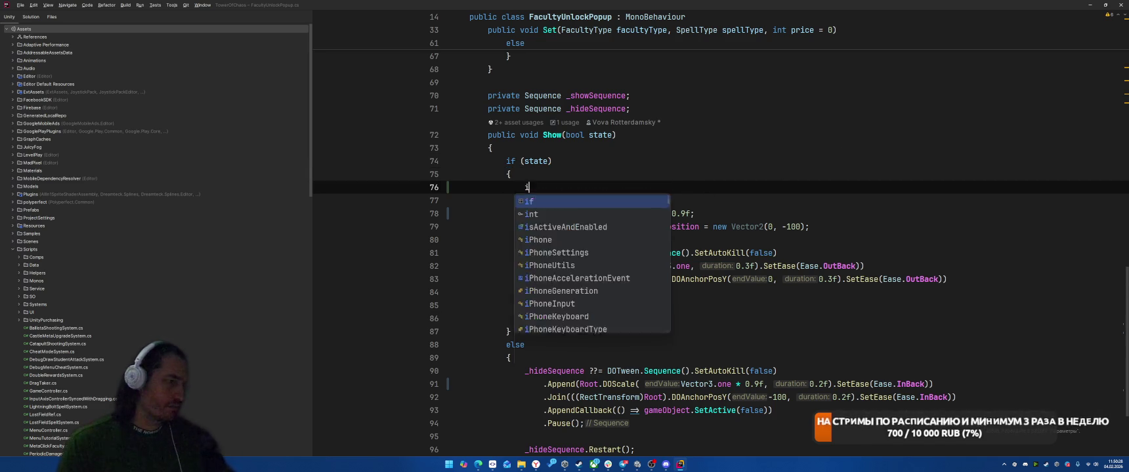
key(Return)
text(.acti)
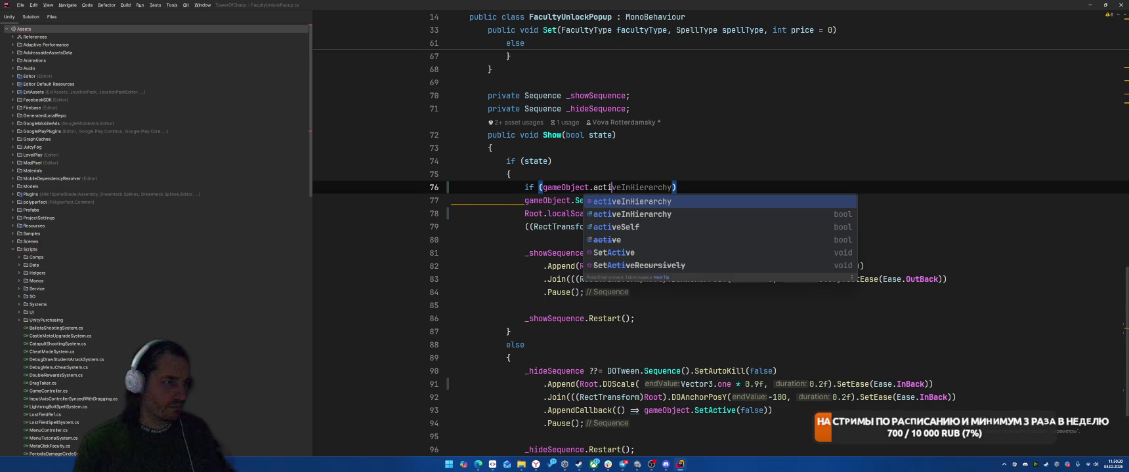
key(Return)
click(540, 188)
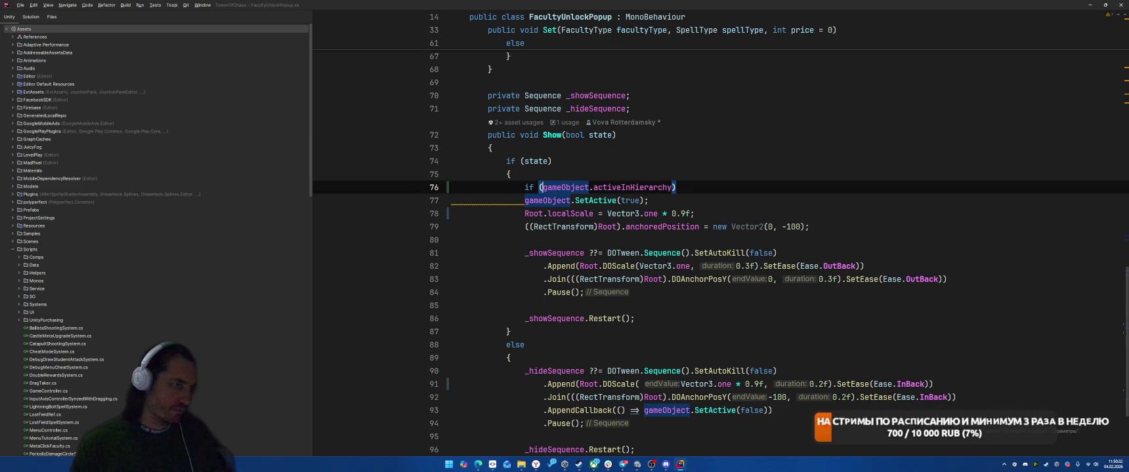
text(!)
key(ctrl+w)
text(acti)
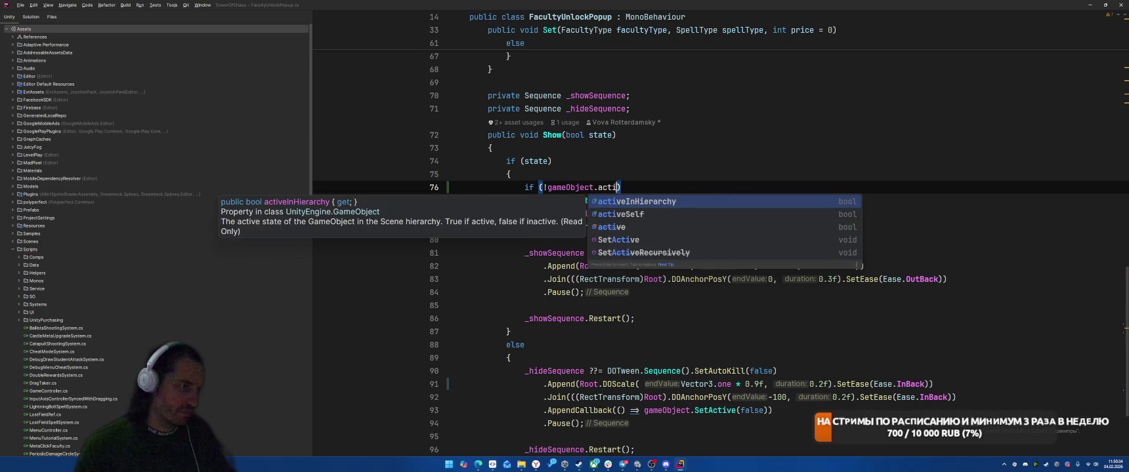
key(Escape)
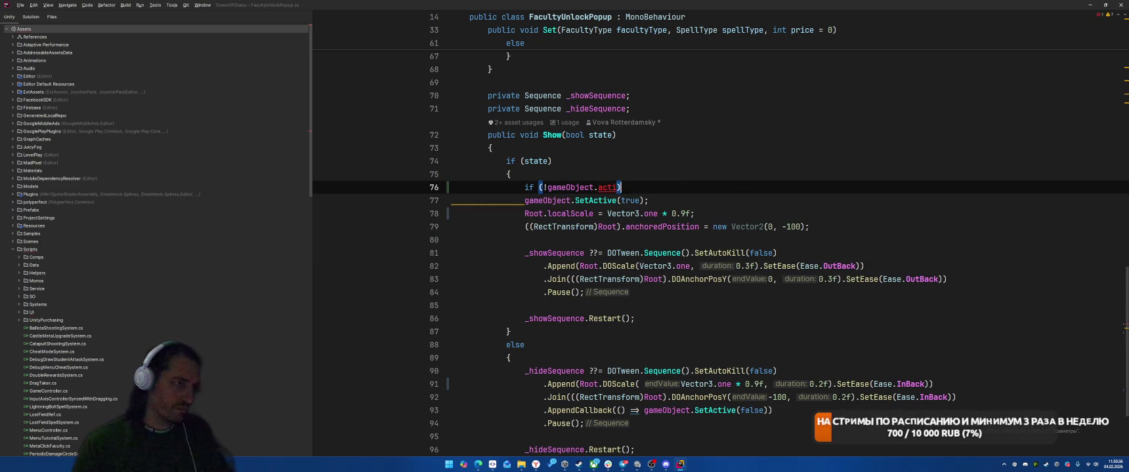
key(ctrl+space)
key(Down)
key(Return)
Step: Enclose the setup and _showSequence Restart code in the if block's braces, reformat, and switch to Unity
text() {)
key(Delete)
key(Down)
key(Down)
key(Down)
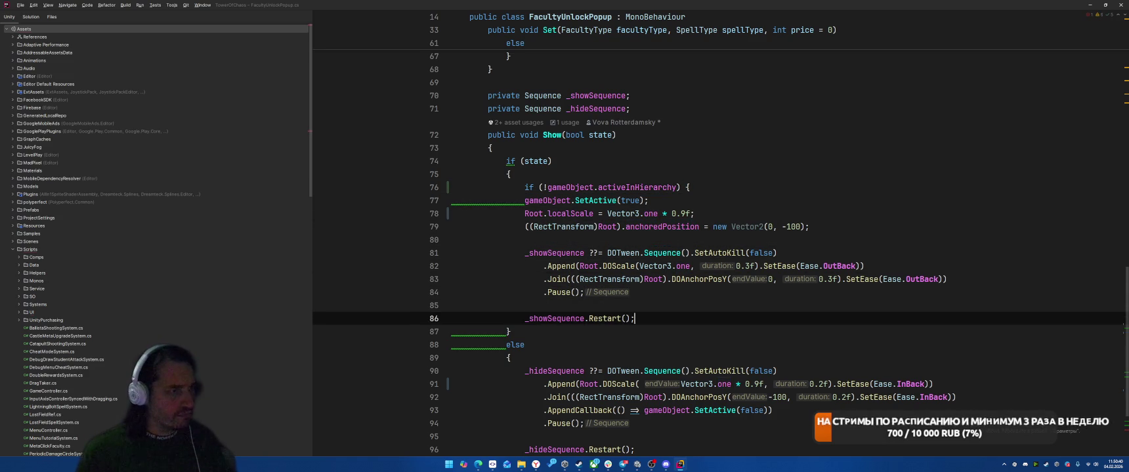
key(Return)
text(})
key(alt+Tab)
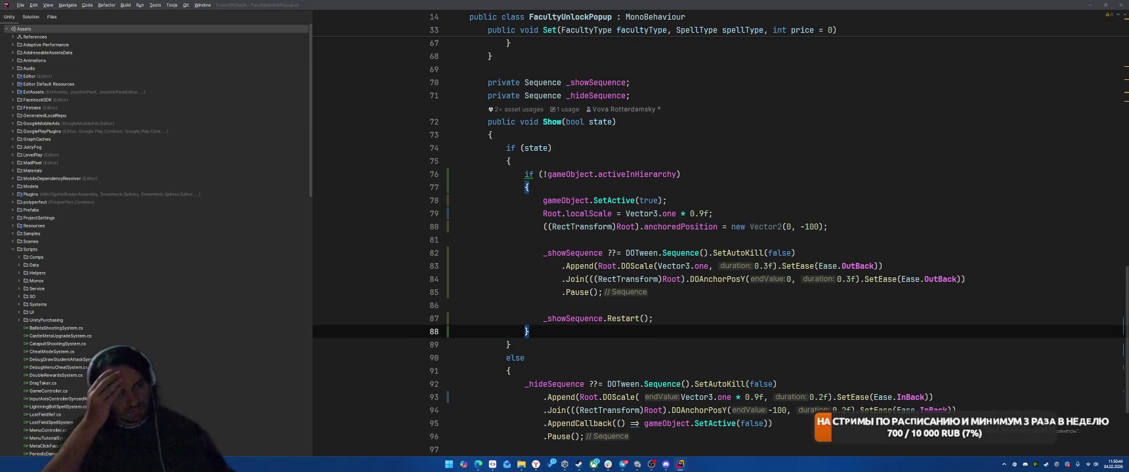
key(alt+Tab)
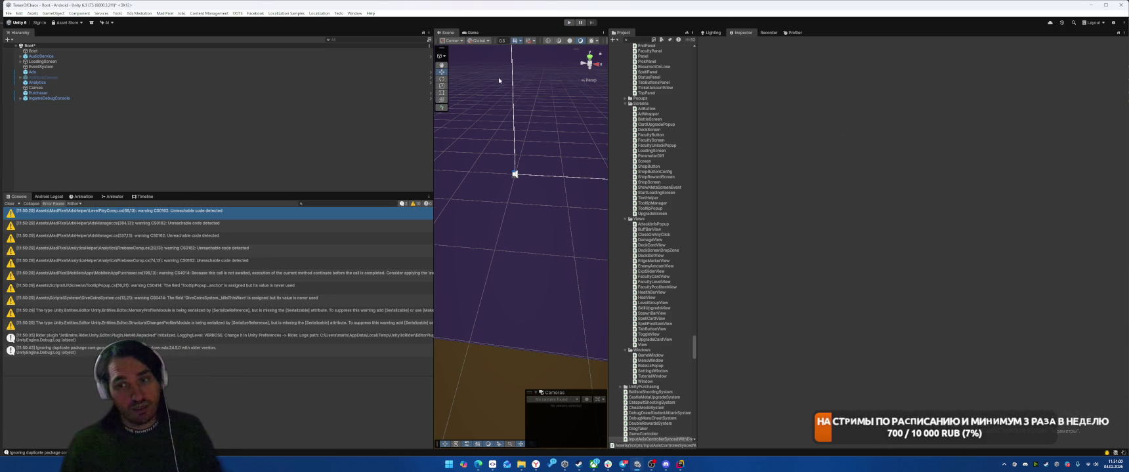
Step: Enter Play mode and buy the Spell Damage and spell radius upgrades
click(570, 23)
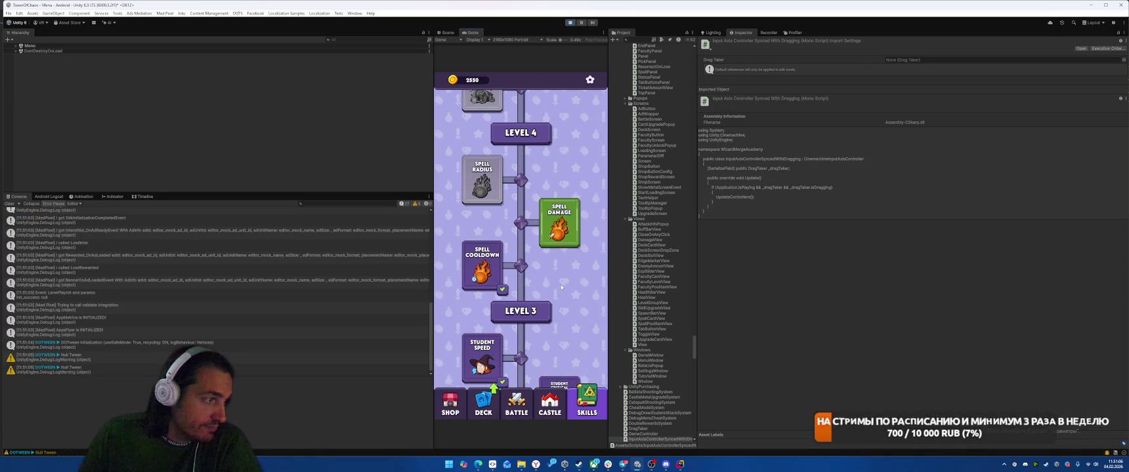
click(554, 224)
click(521, 270)
click(502, 230)
click(520, 269)
Step: Buy the Aquarellior faculty for 100 coins through its popup, stop Play, and return to Rider
click(505, 324)
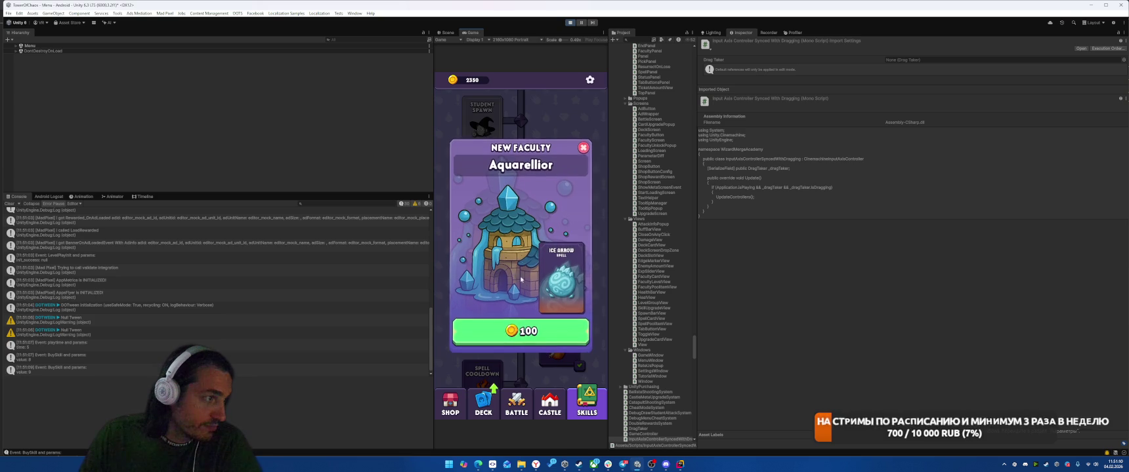
click(519, 335)
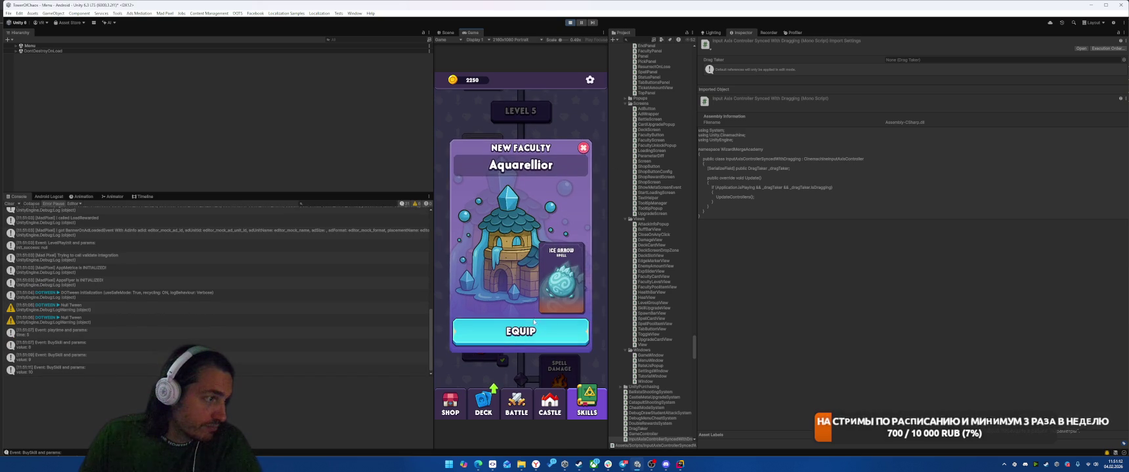
click(570, 22)
click(680, 464)
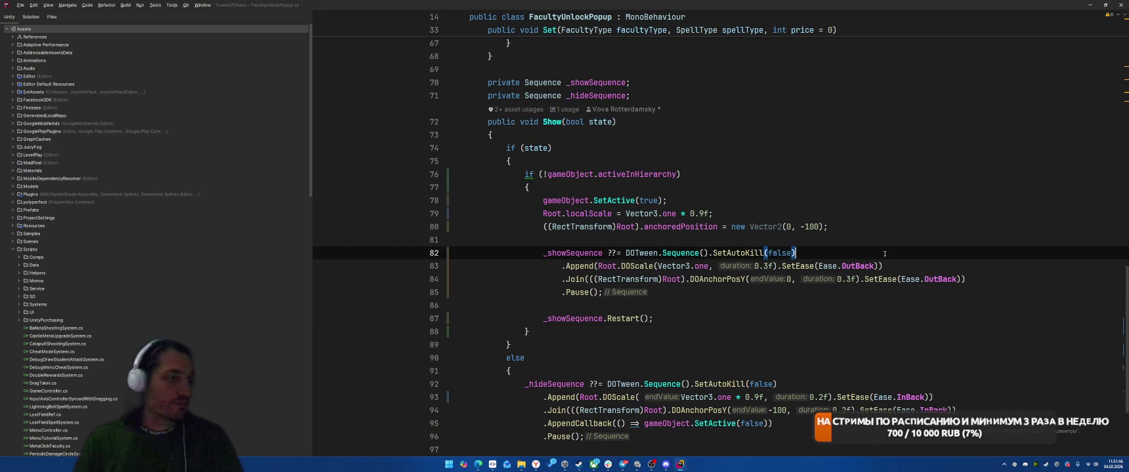
Step: Navigate back to SkillUpgradeSystem at the FacultyUnlockPopup Set call in OnUpgradeClick
click(799, 317)
key(alt+Tab)
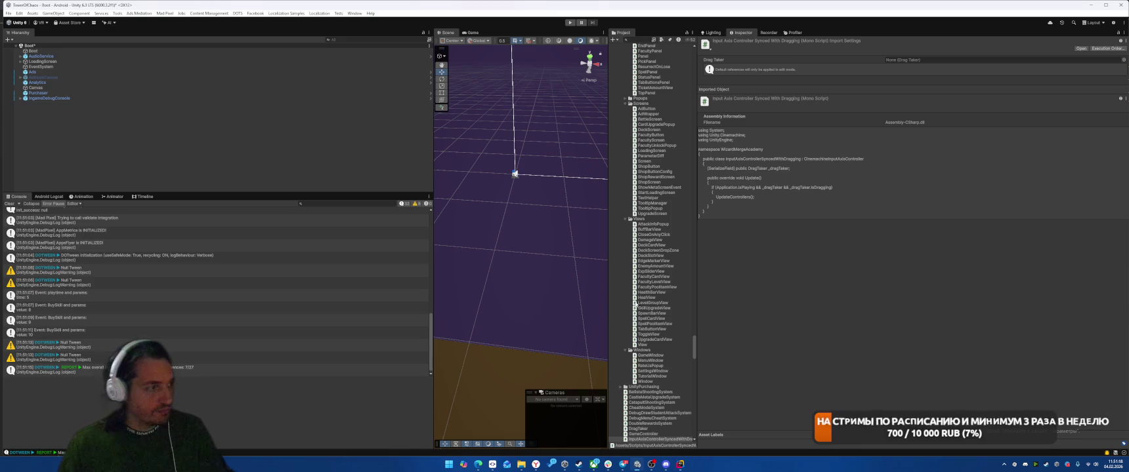
key(alt+Tab)
click(841, 199)
key(ctrl+alt+Left)
key(ctrl+alt+Left)
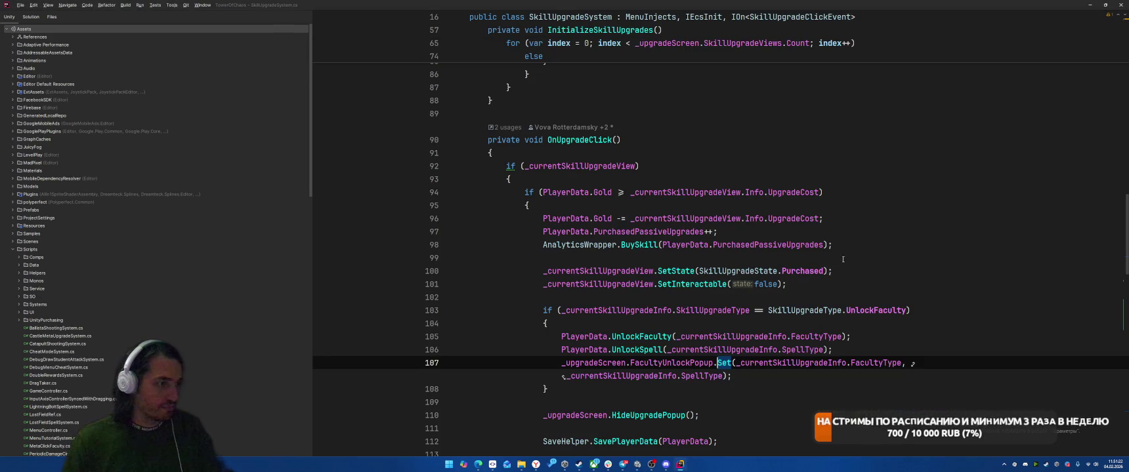
key(ctrl+alt+Right)
key(ctrl+alt+Left)
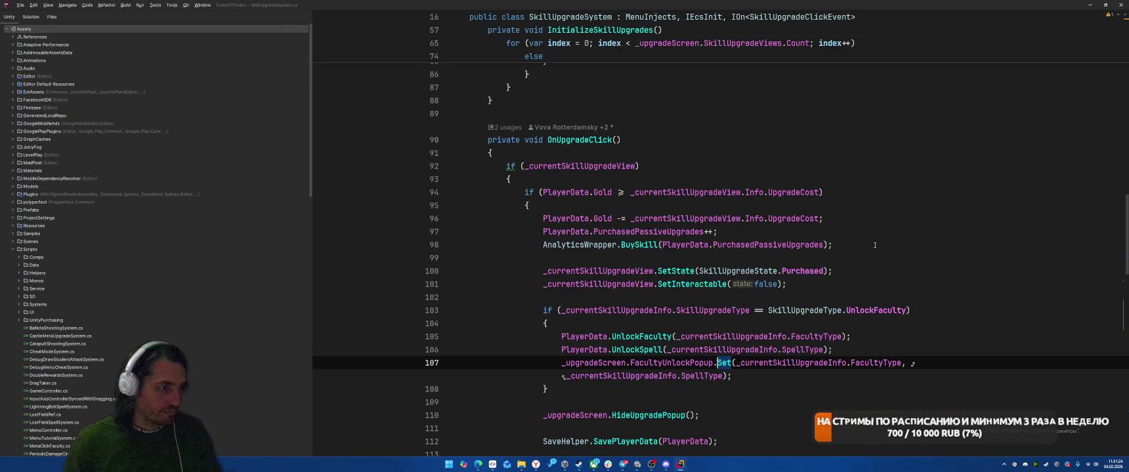
Step: Remove the blank lines after HideUpgradePopup and before the coin-spend call
scroll(878, 251, down, 5)
click(616, 179)
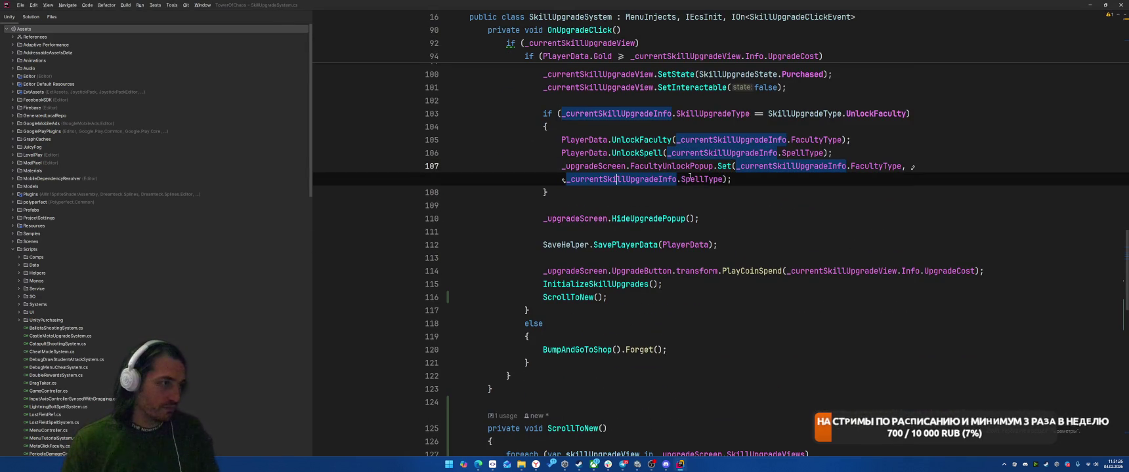
click(650, 193)
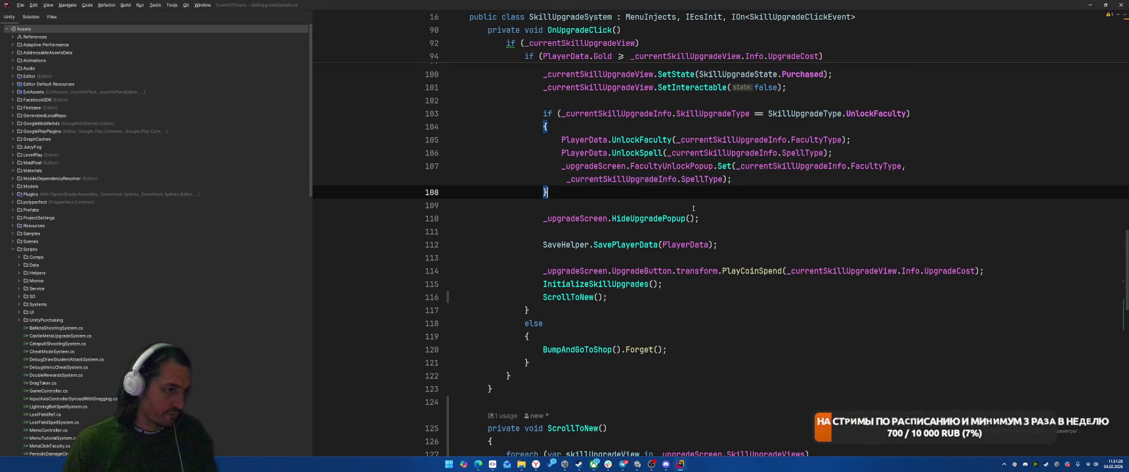
click(736, 235)
key(ctrl+x)
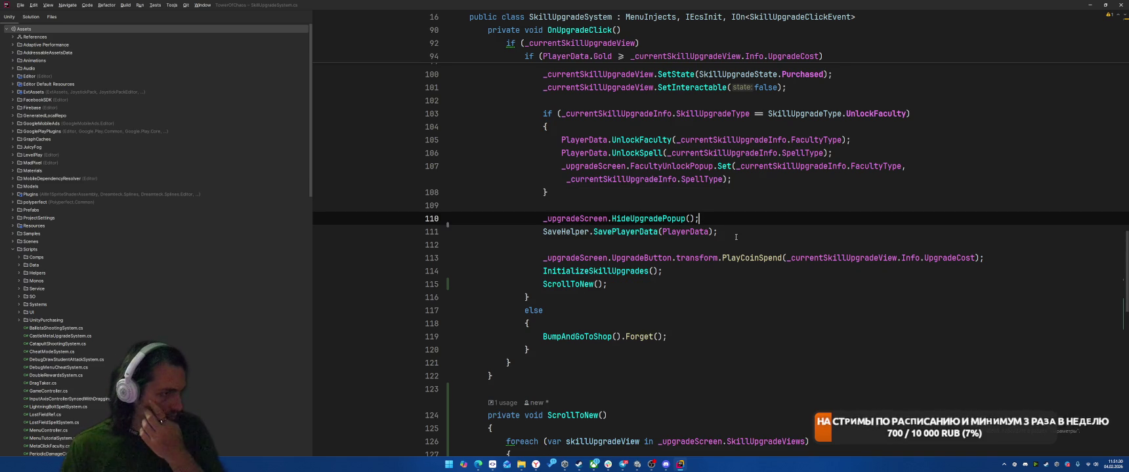
key(Down)
key(ctrl+x)
key(Down)
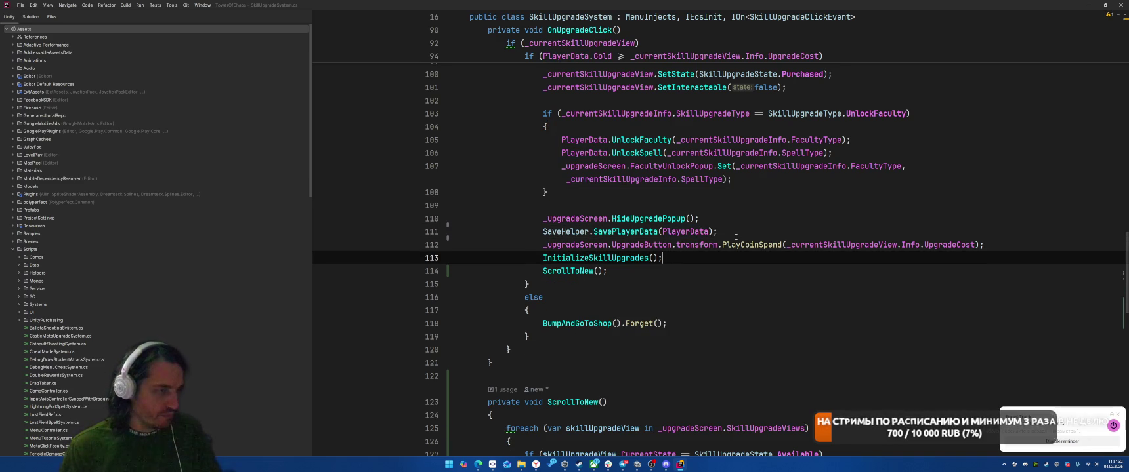
click(595, 192)
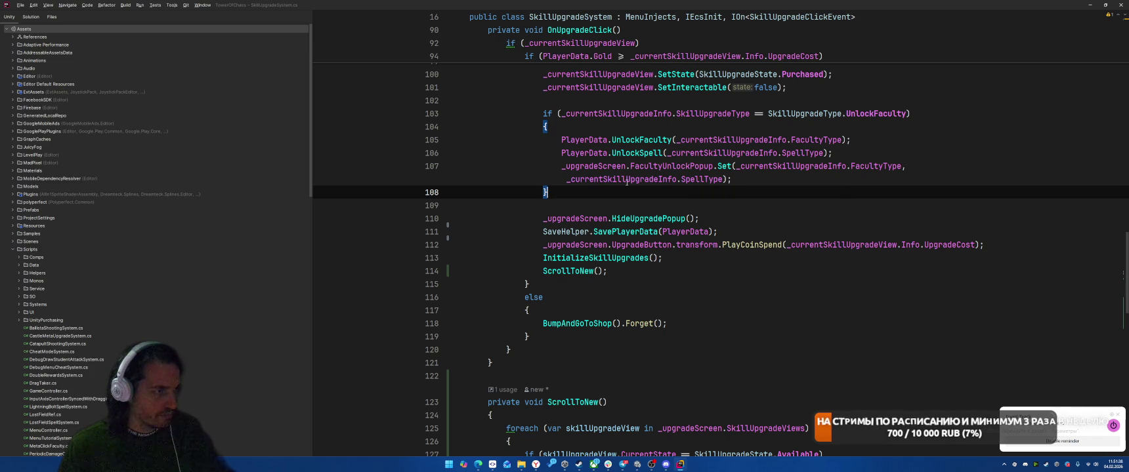
Step: Add var animated = true; before the faculty check and animated = false; inside the faculty-unlock branch
click(557, 104)
key(Return)
text(var ani)
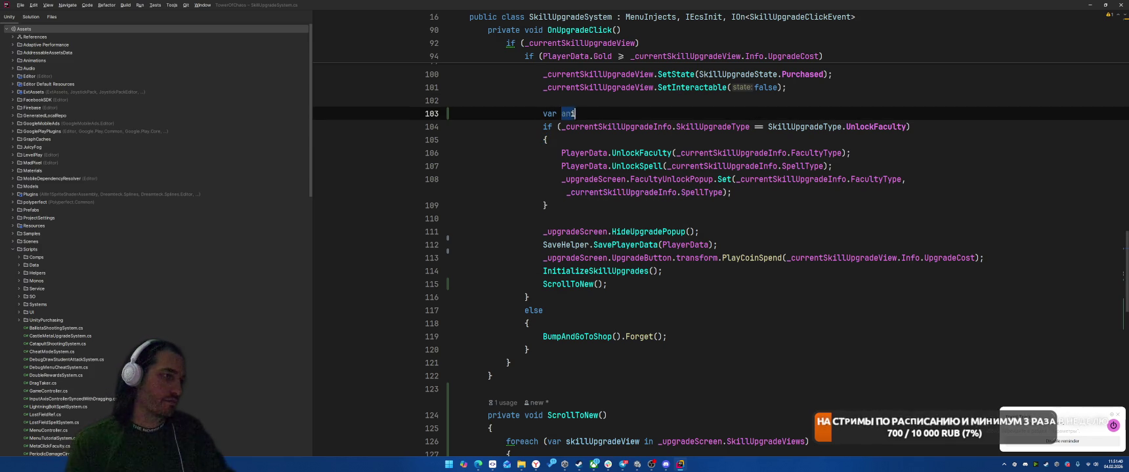
text(mated = true;)
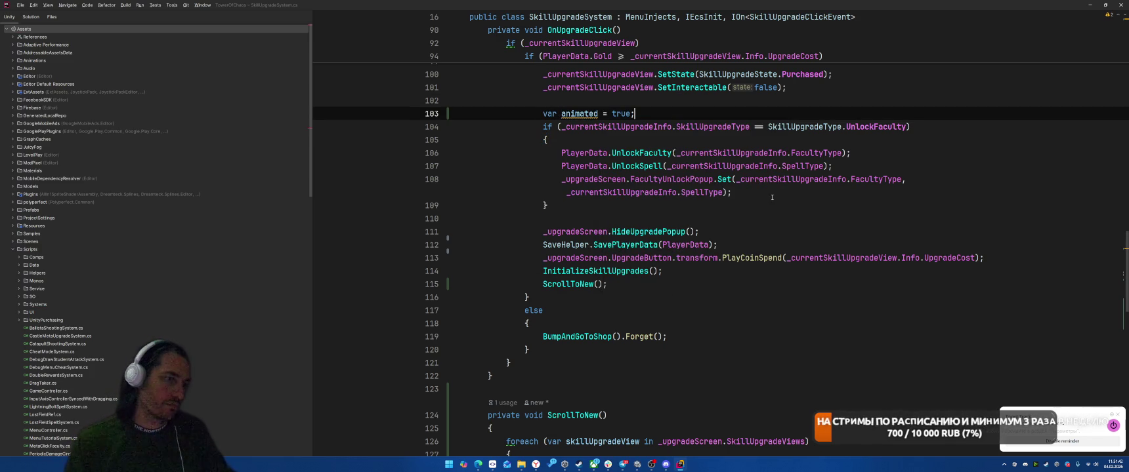
click(771, 191)
key(Return)
text(animated = false;)
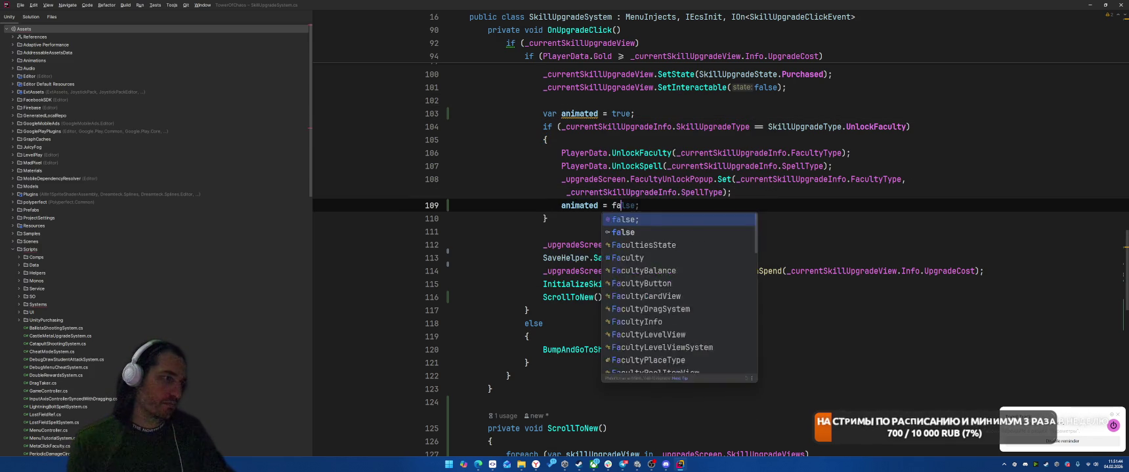
Step: Wrap the ScrollToNew() call in if (animated) { }
click(702, 283)
key(Return)
text(if (ani)
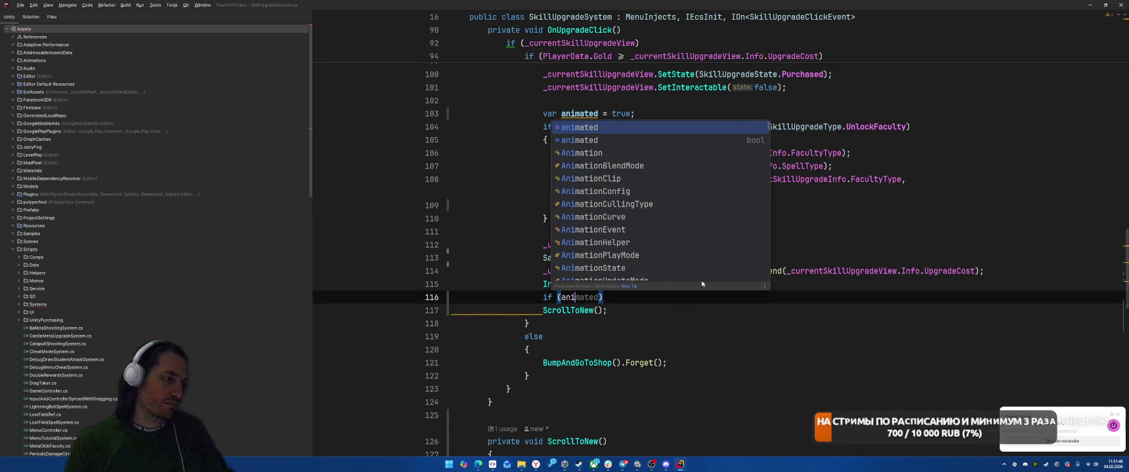
key(Return)
key(Down)
key(ctrl+w)
text({)
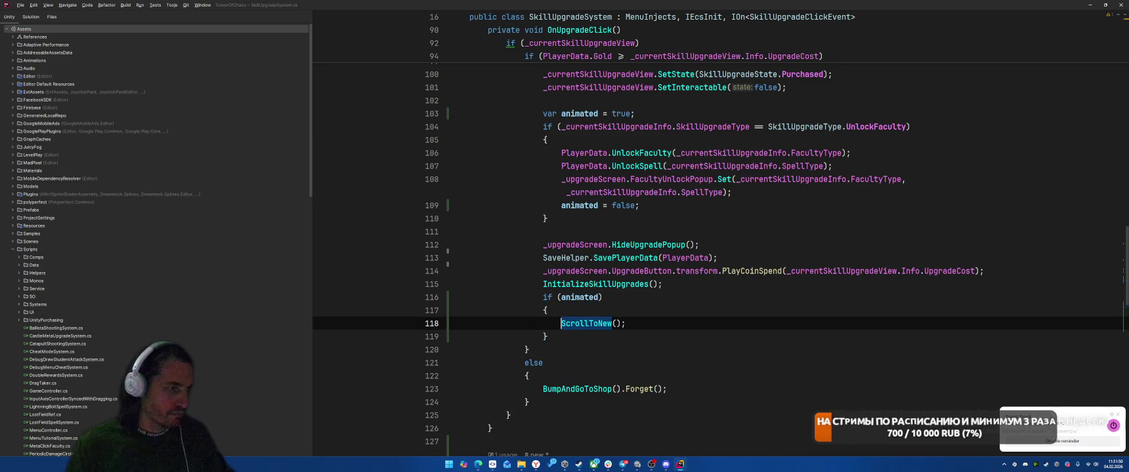
key(alt+Tab)
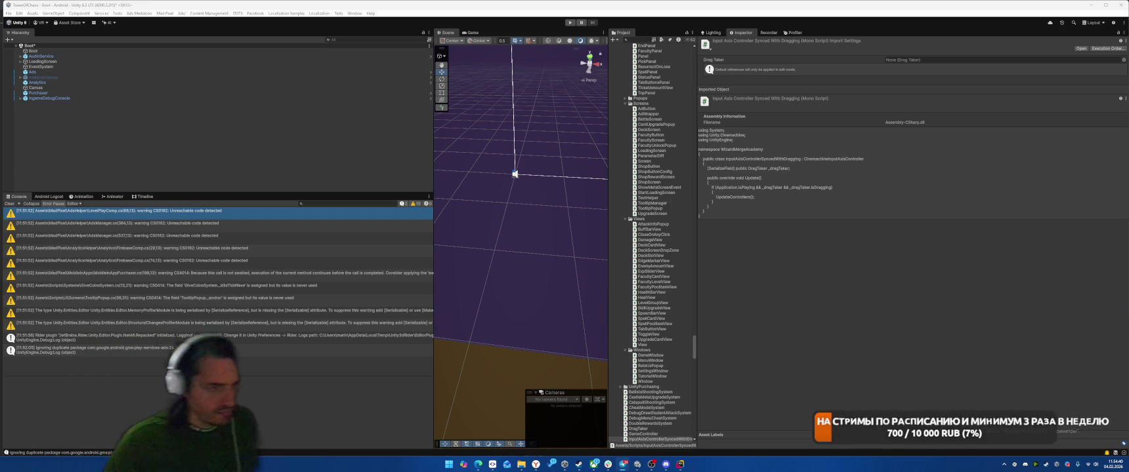
Step: Clear the console, enter Play mode, and buy Student Spawn, Castle Health and two Free Crystal upgrades
click(10, 203)
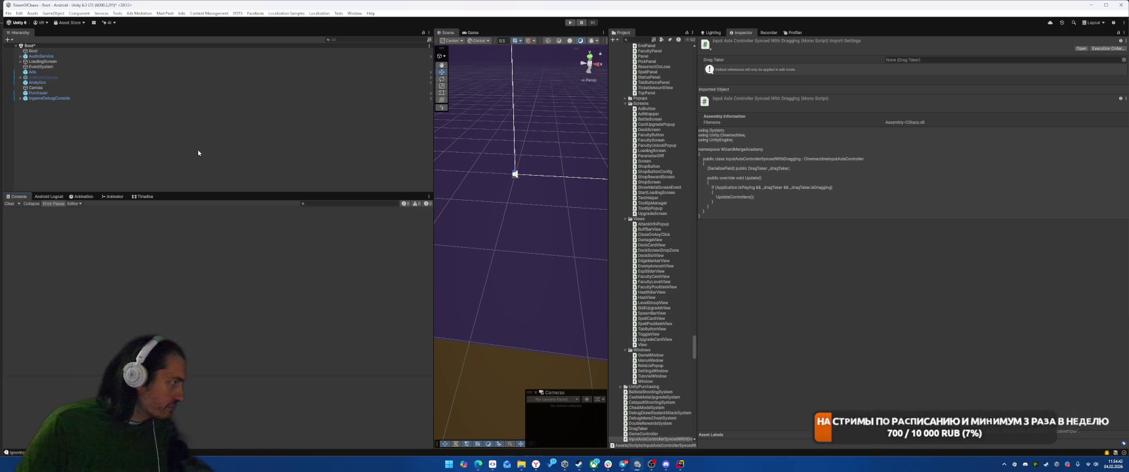
click(570, 23)
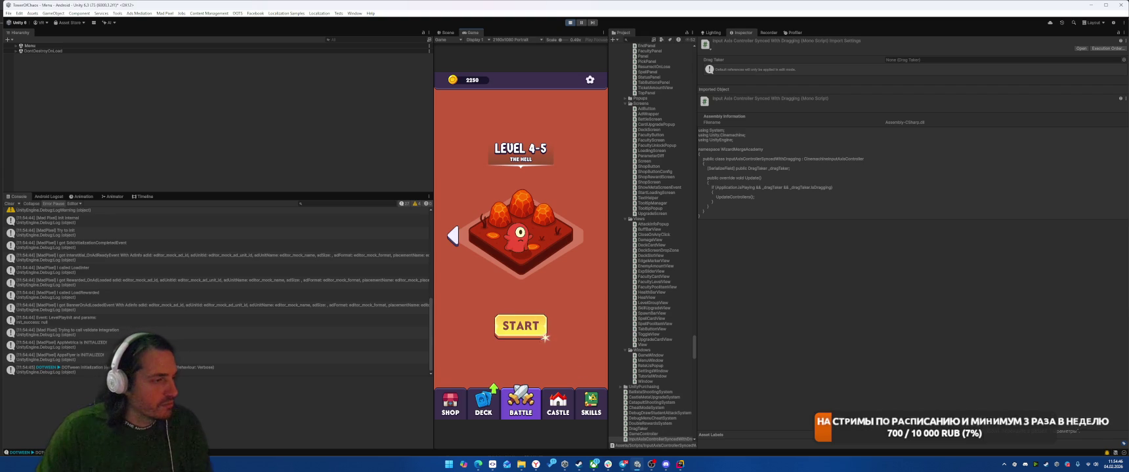
click(482, 157)
click(520, 272)
click(491, 211)
click(520, 269)
click(559, 187)
click(520, 271)
click(483, 137)
click(521, 271)
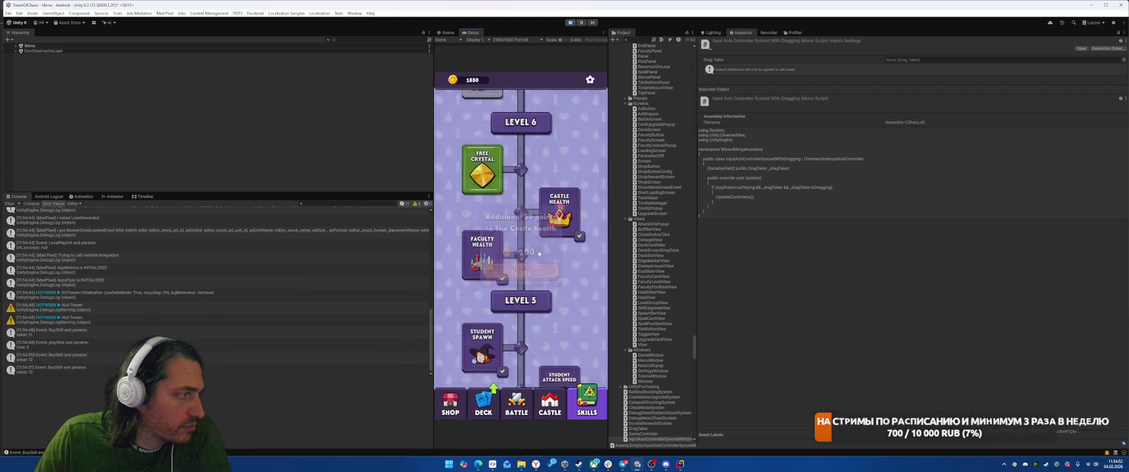
click(483, 174)
click(521, 271)
Step: Buy the first faculty unlock, close its New Faculty popup, and buy the next skill upgrade
click(483, 272)
click(521, 271)
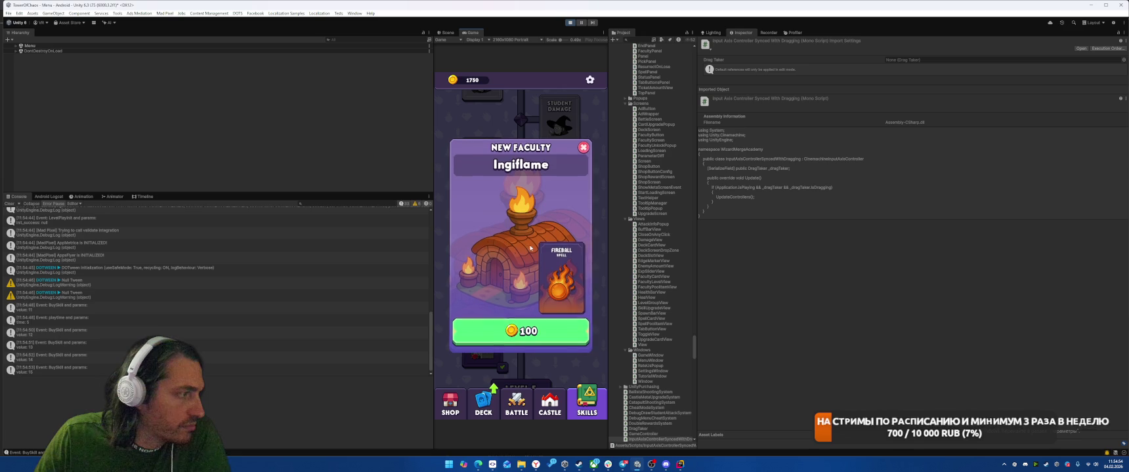
click(582, 148)
click(560, 200)
click(542, 252)
Step: Buy Student Health, Critical Chance and Critical Damage, then the Spiritwarm faculty unlock, dismissing its popup
click(482, 158)
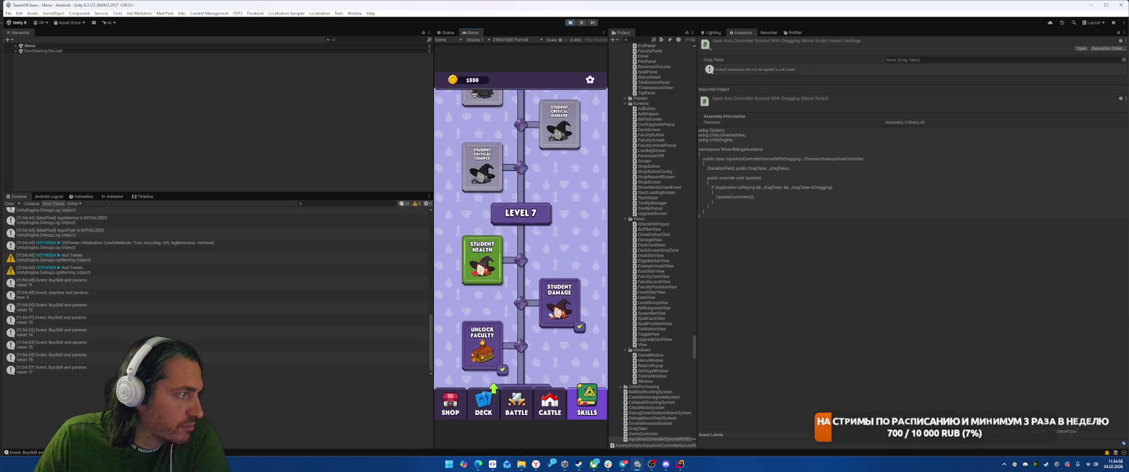
click(520, 271)
click(482, 139)
click(520, 271)
click(559, 134)
click(520, 271)
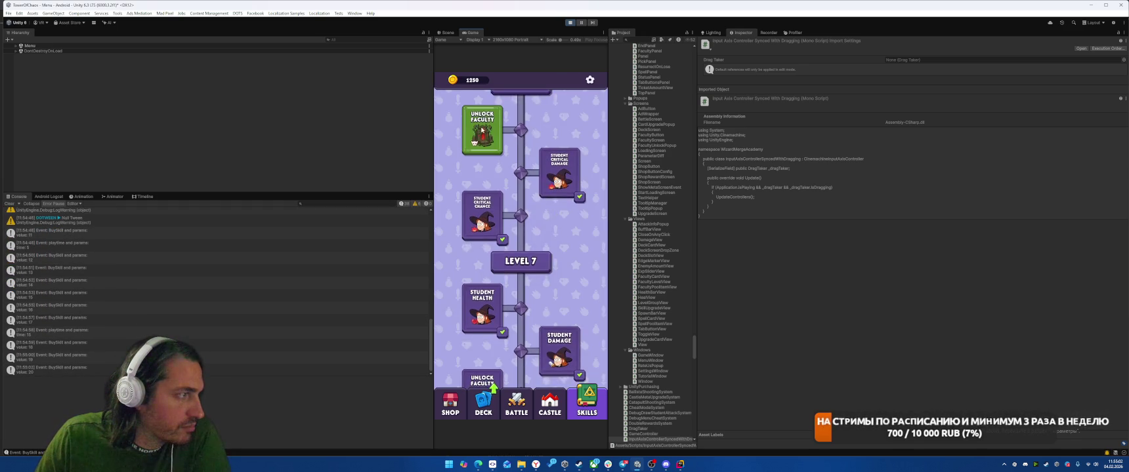
click(520, 262)
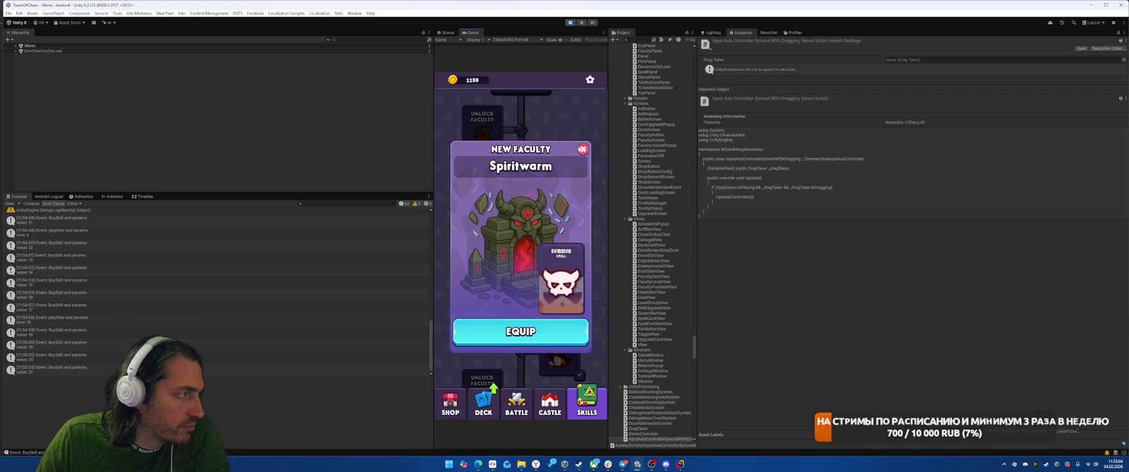
click(583, 147)
Step: Buy Spell Cooldown, Spell Damage, Spell Radius, Student Attack Range and Student Attack Speed upgrades
click(482, 259)
click(521, 271)
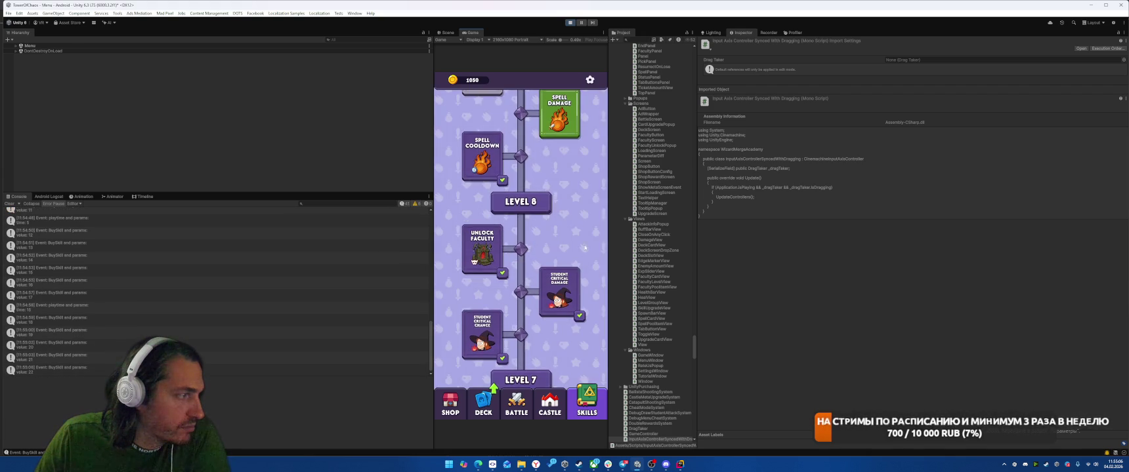
click(557, 299)
click(520, 271)
click(482, 114)
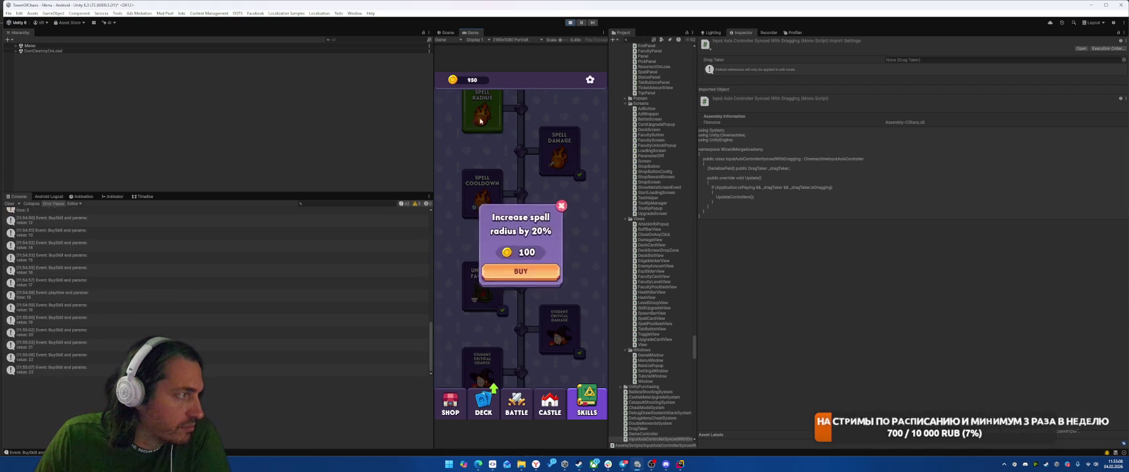
click(521, 271)
click(482, 156)
click(521, 271)
click(559, 105)
click(520, 271)
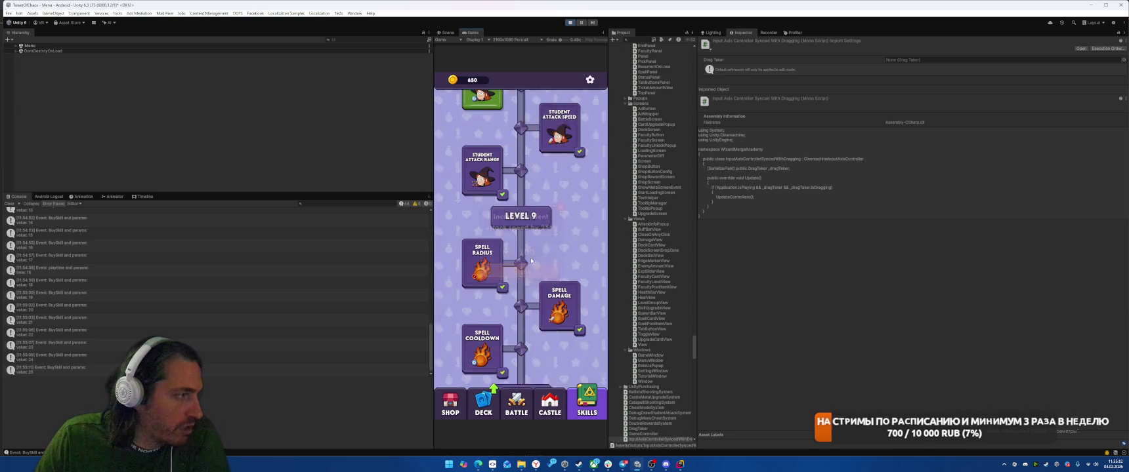
Step: Switch to Battle and back to Skills, then stop the game and return to SkillUpgradeSystem.cs in Rider
click(516, 404)
click(587, 403)
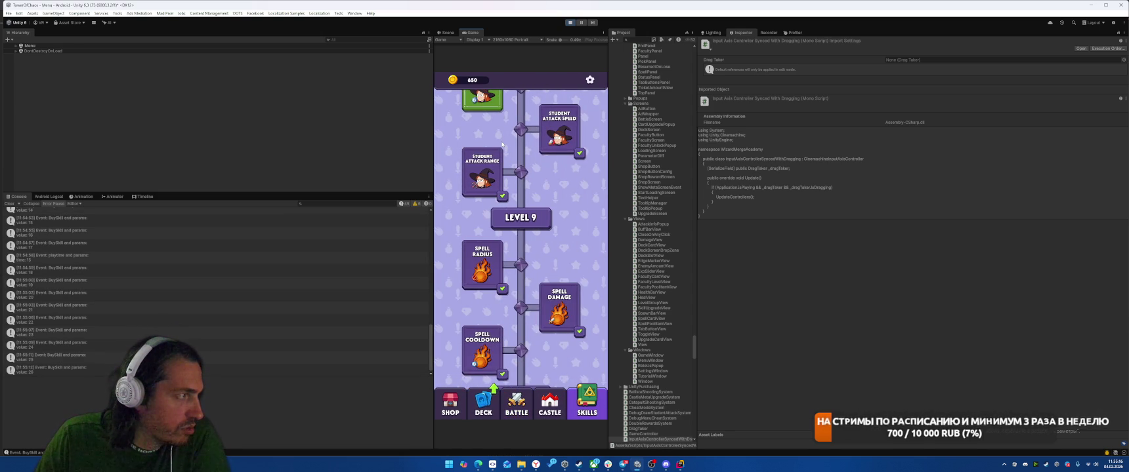
drag(502, 144, 543, 206)
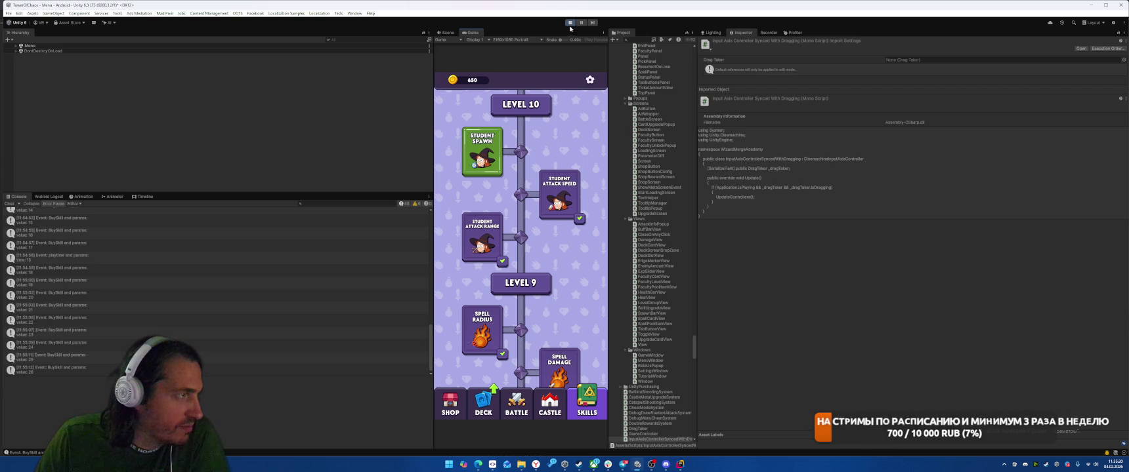
click(569, 22)
click(679, 464)
click(802, 266)
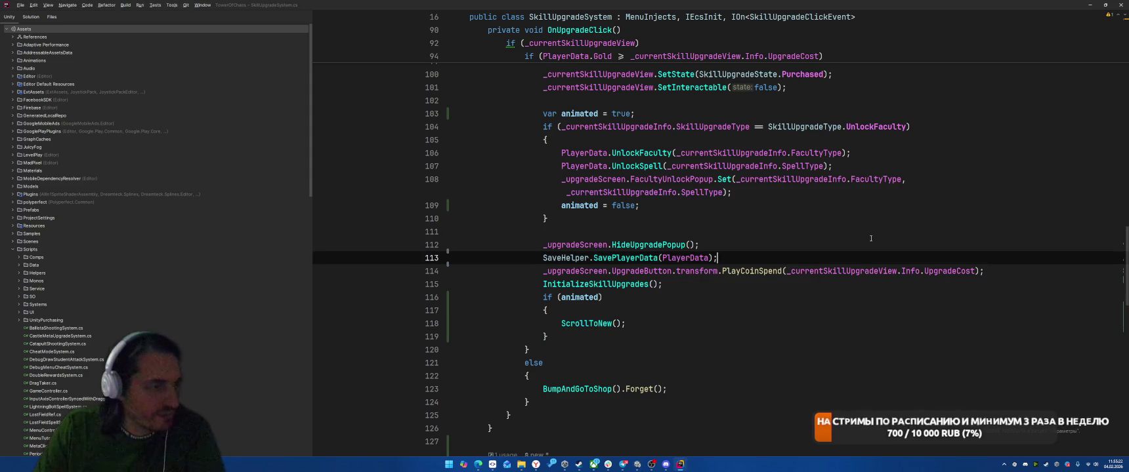
Step: Review the FacultyUnlockPopup.Set call in SkillUpgradeSystem.cs and the popup's root-scale code
scroll(853, 263, up, 2)
click(946, 248)
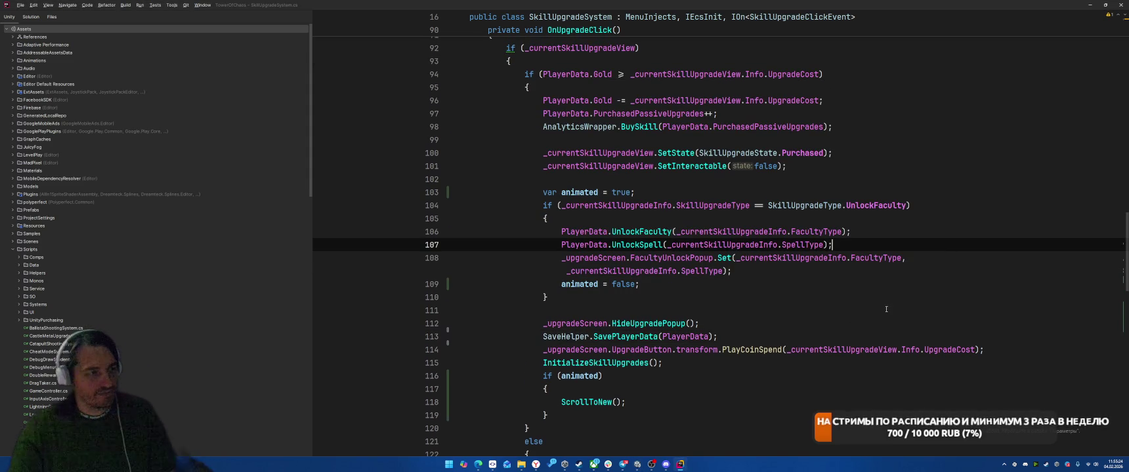
click(948, 309)
scroll(948, 306, up, 3)
click(949, 301)
key(ctrl+Tab)
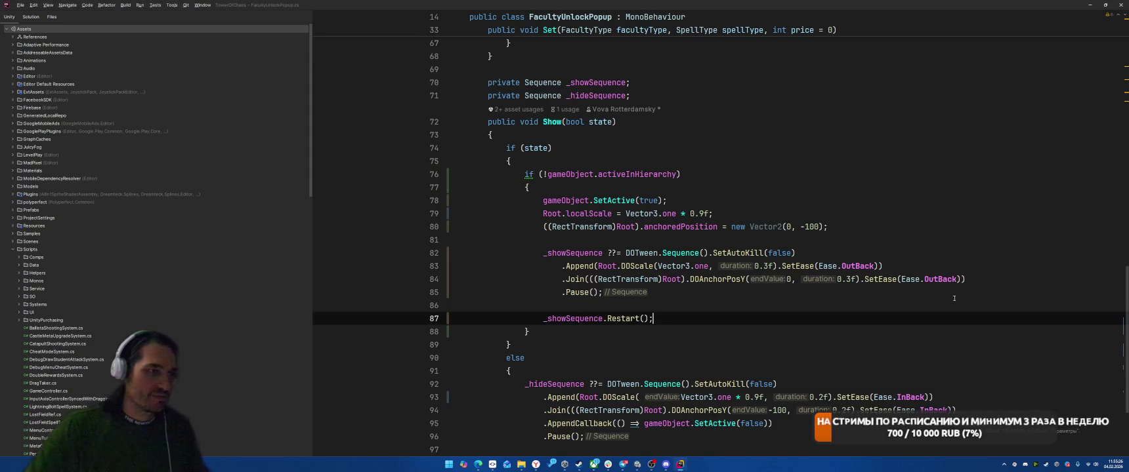
click(919, 217)
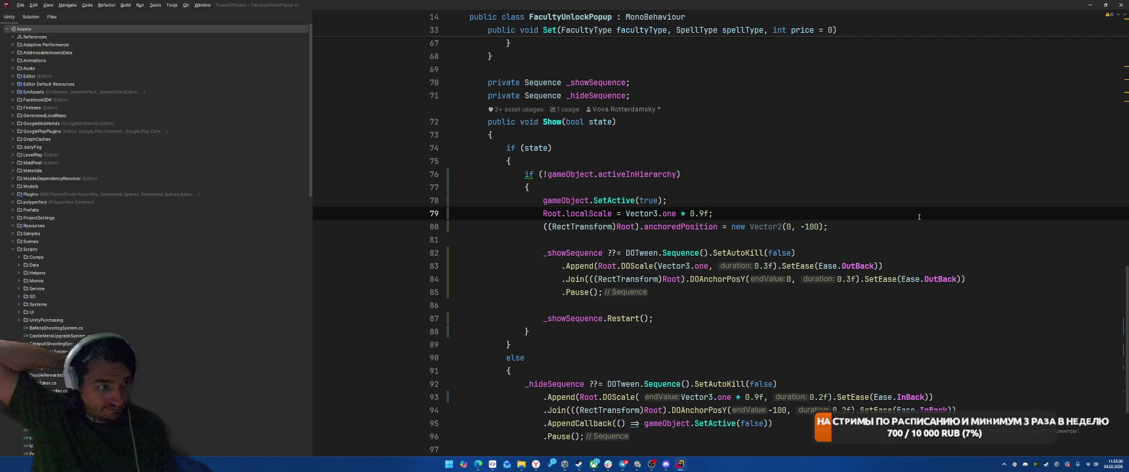
key(ctrl+Tab)
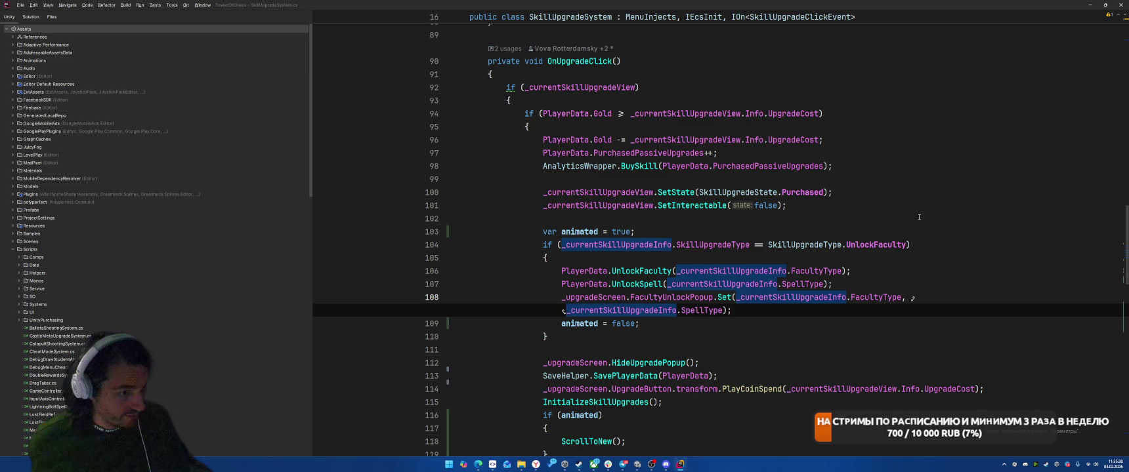
Step: Stay in SkillUpgradeSystem.cs and scroll through it, dismissing the recent-files list
key(ctrl+Tab)
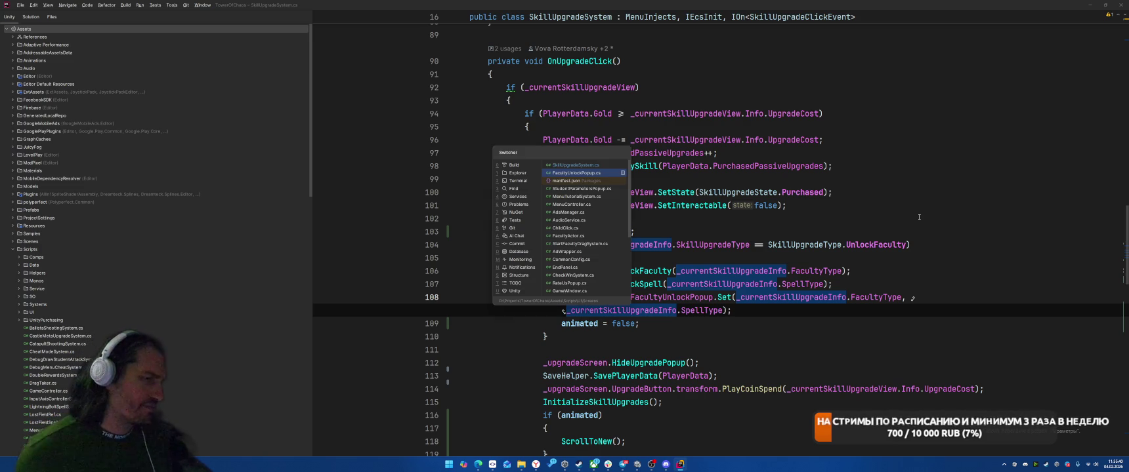
key(Escape)
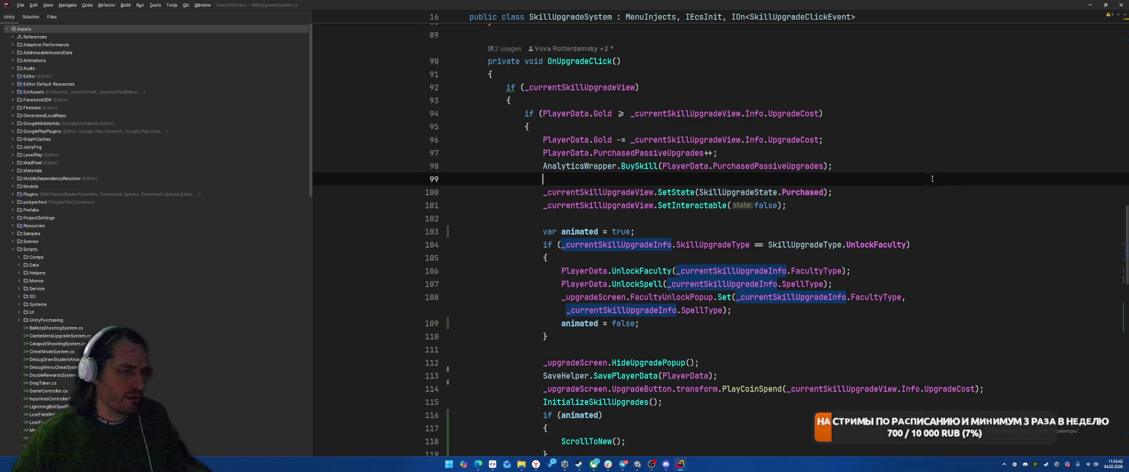
scroll(973, 286, up, 5)
scroll(973, 286, up, 12)
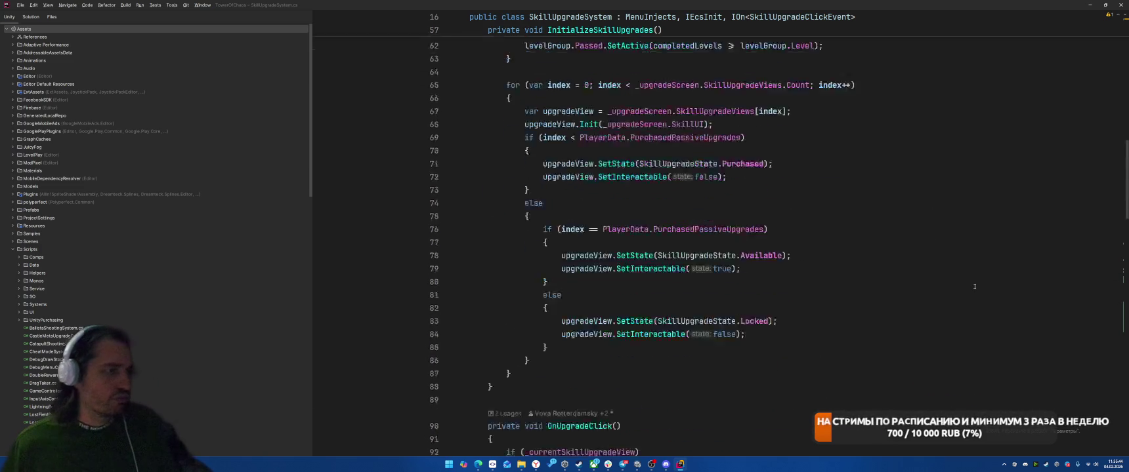
key(ctrl+Tab)
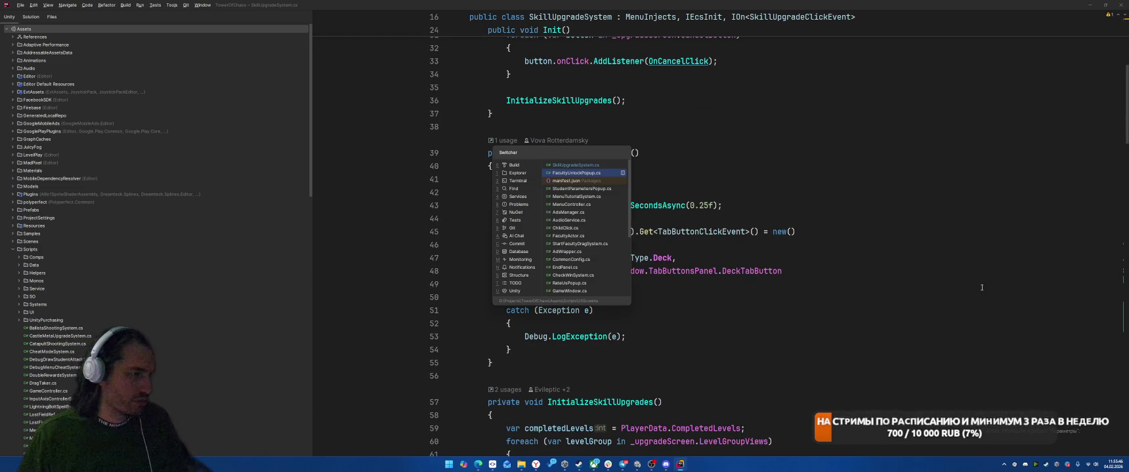
key(Escape)
scroll(981, 287, down, 20)
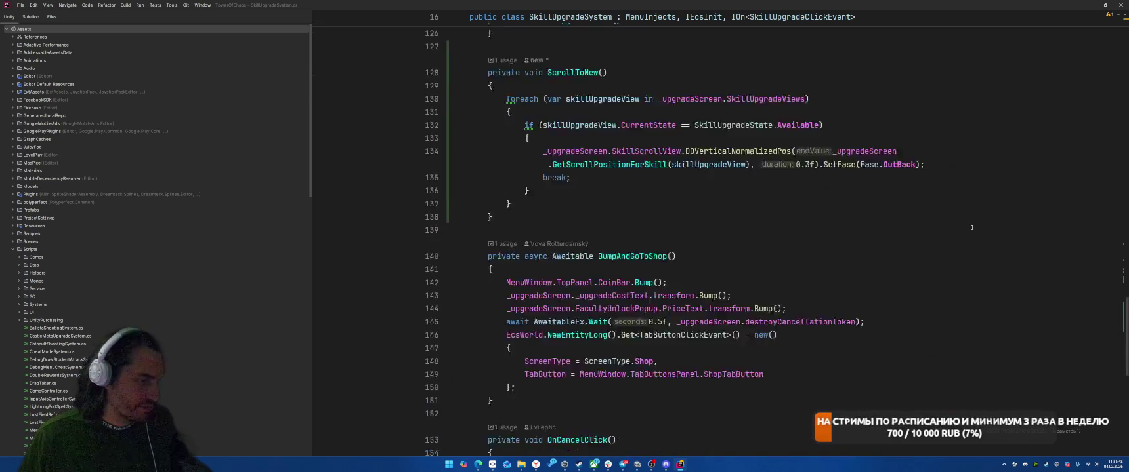
scroll(969, 227, down, 5)
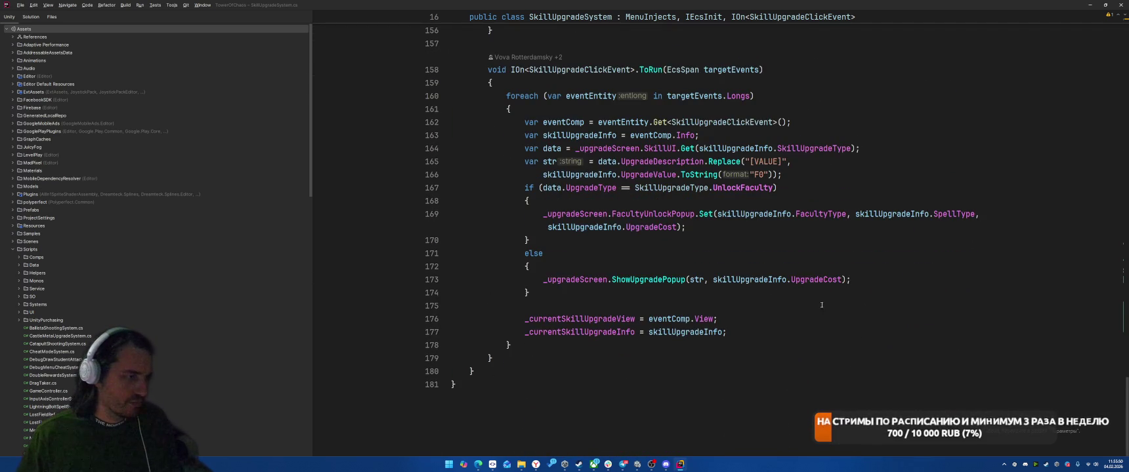
scroll(815, 267, up, 10)
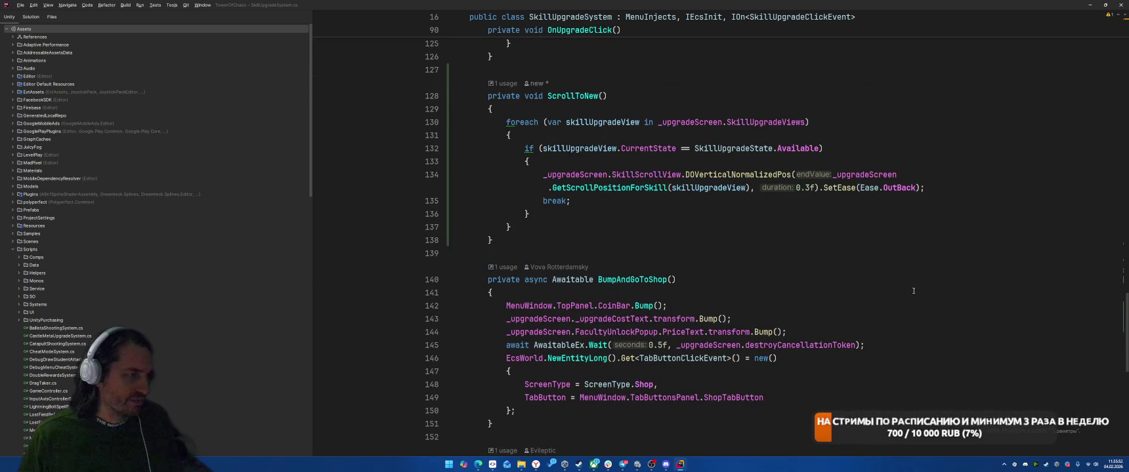
Step: Jump to GetScrollPositionForSkill in UpgradeScreen.cs and select sizeDelta on line 76
key(ctrl+b)
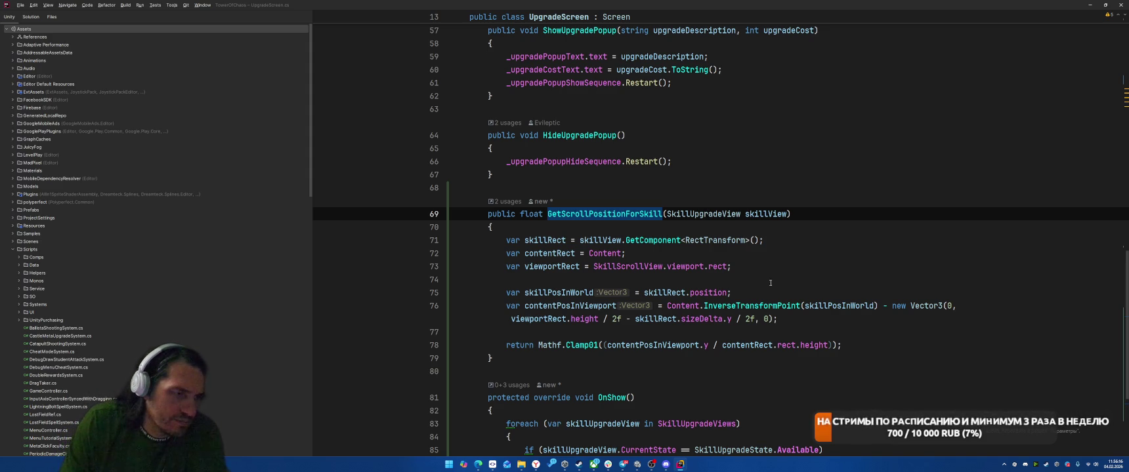
mouse_move(774, 308)
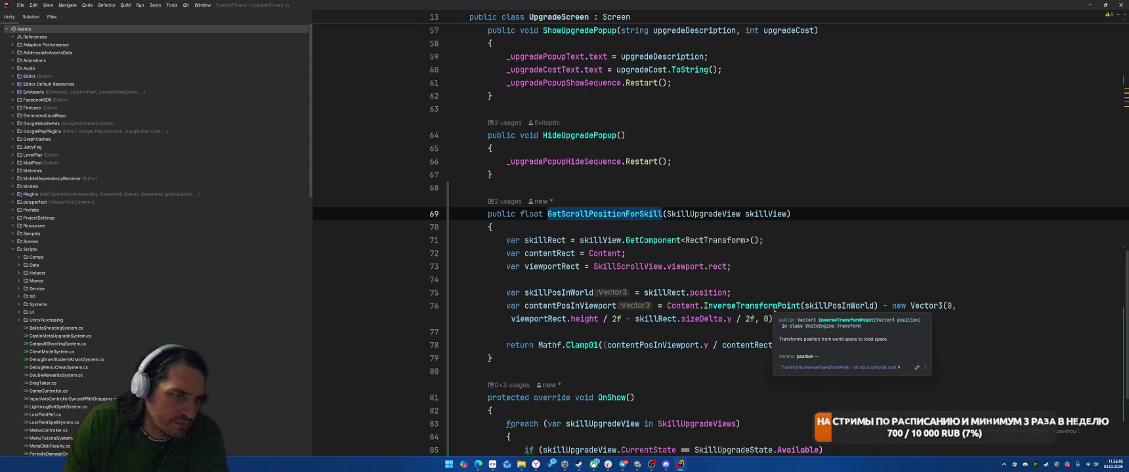
click(844, 287)
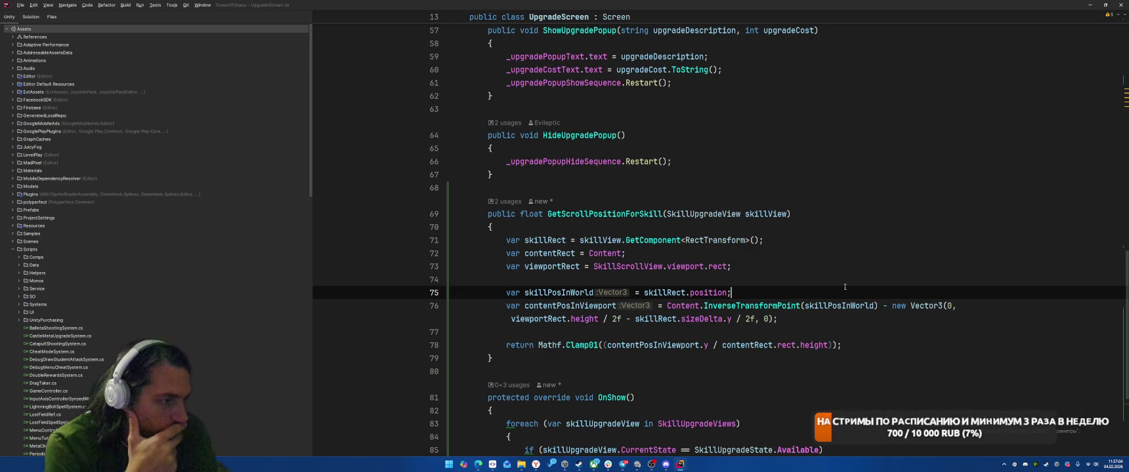
double_click(703, 318)
Step: Replace skillRect.sizeDelta.y on line 76 with skillRect.rect.height, then switch to Unity
text(rect.hei)
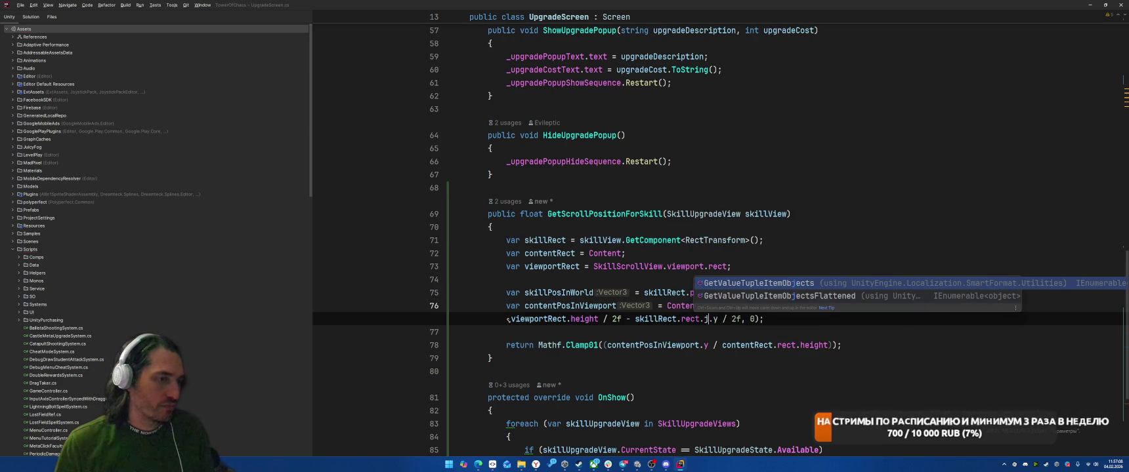
key(Return)
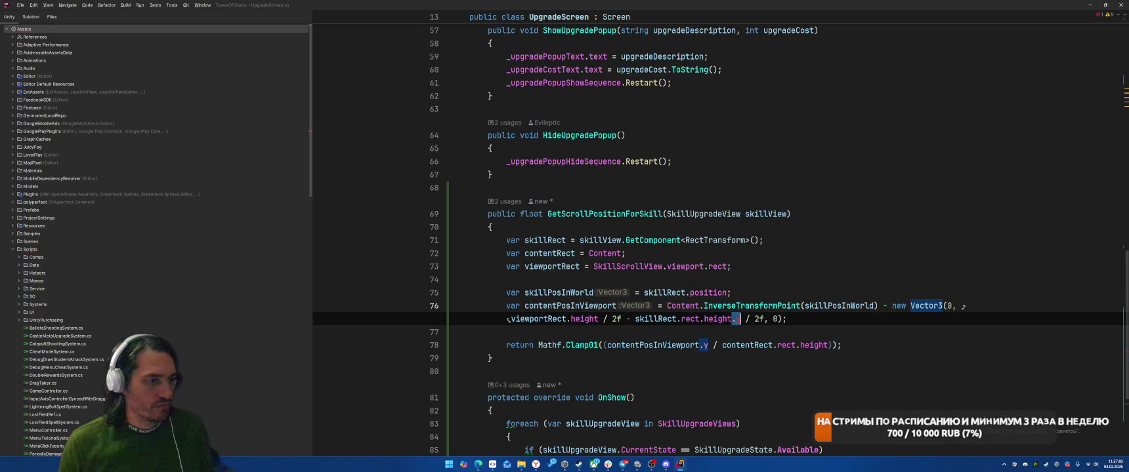
key(Delete)
key(Delete)
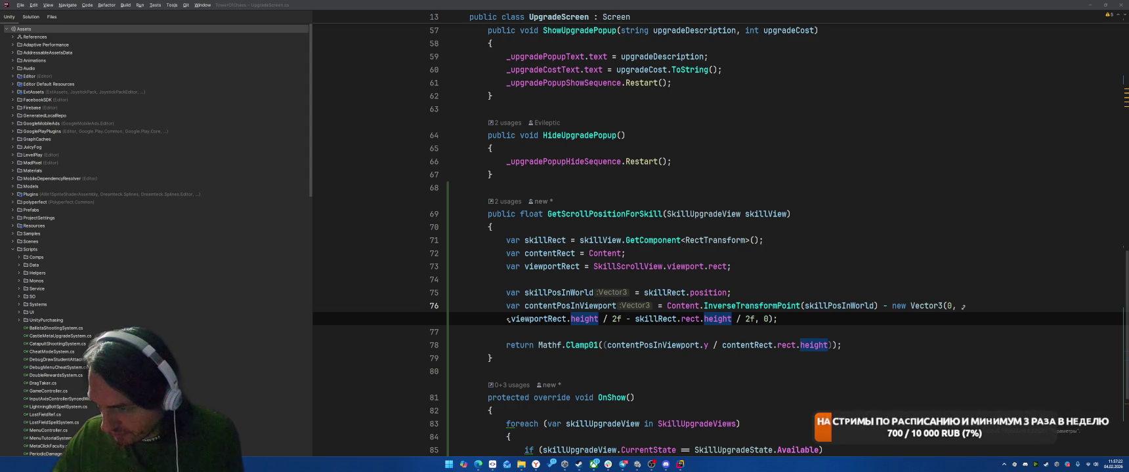
key(alt+Tab)
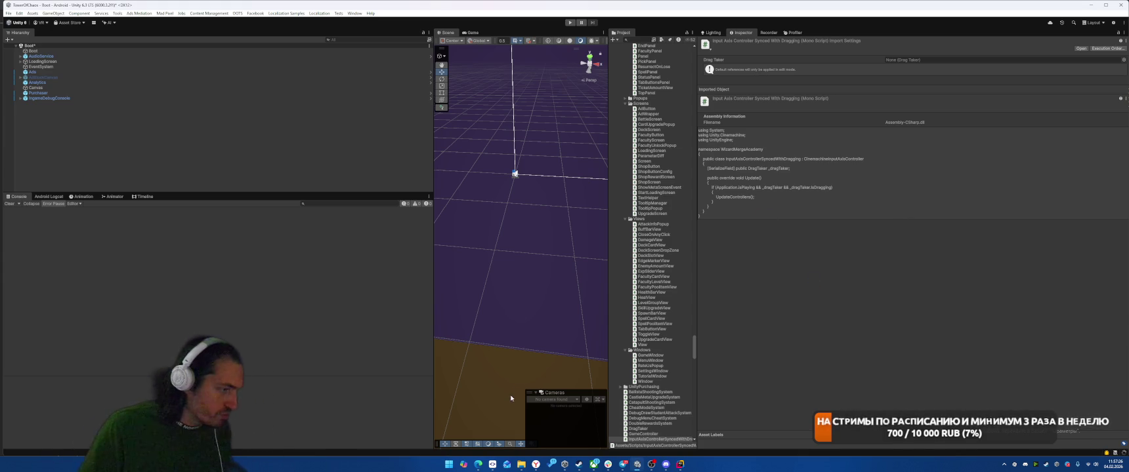
Step: Run the game and reopen the Skills screen via Battle to check it lands on levels 9–10
click(569, 22)
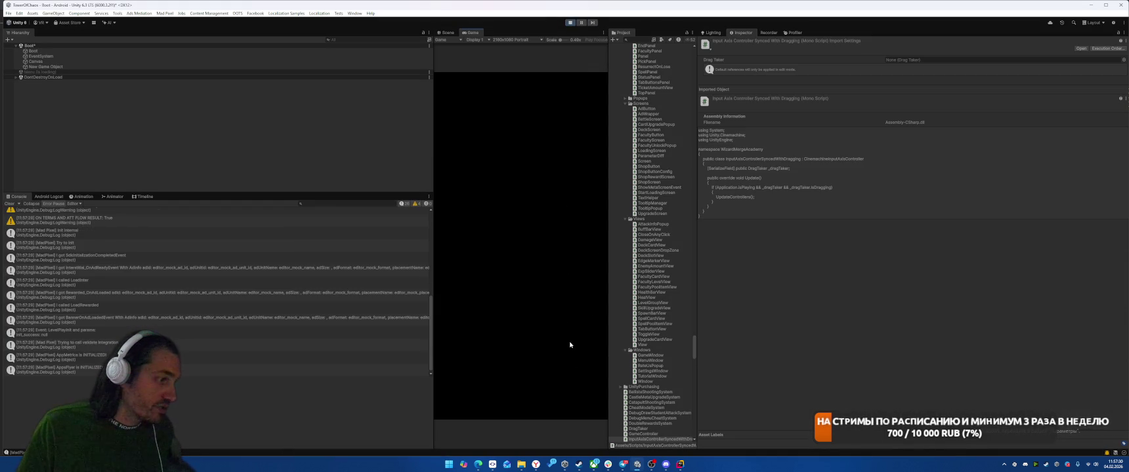
click(583, 403)
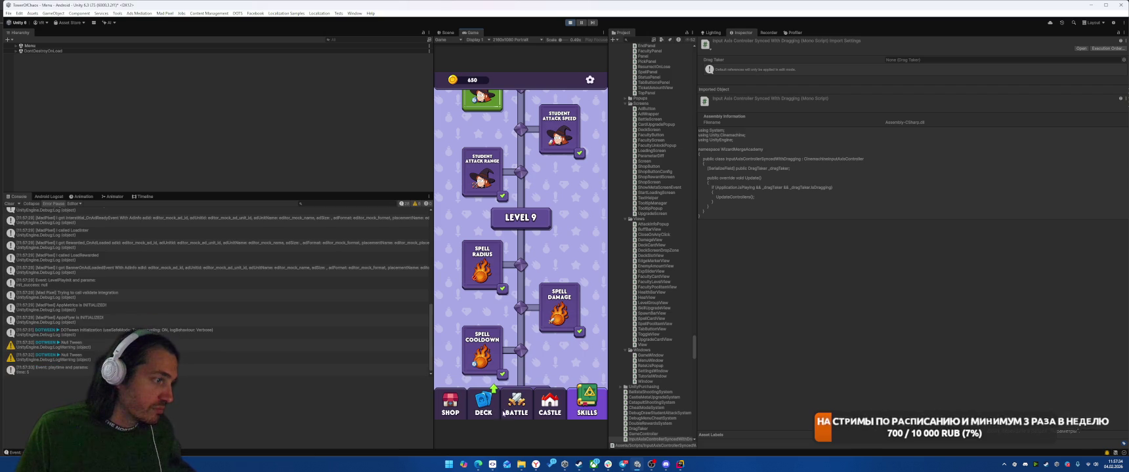
key(Escape)
click(583, 402)
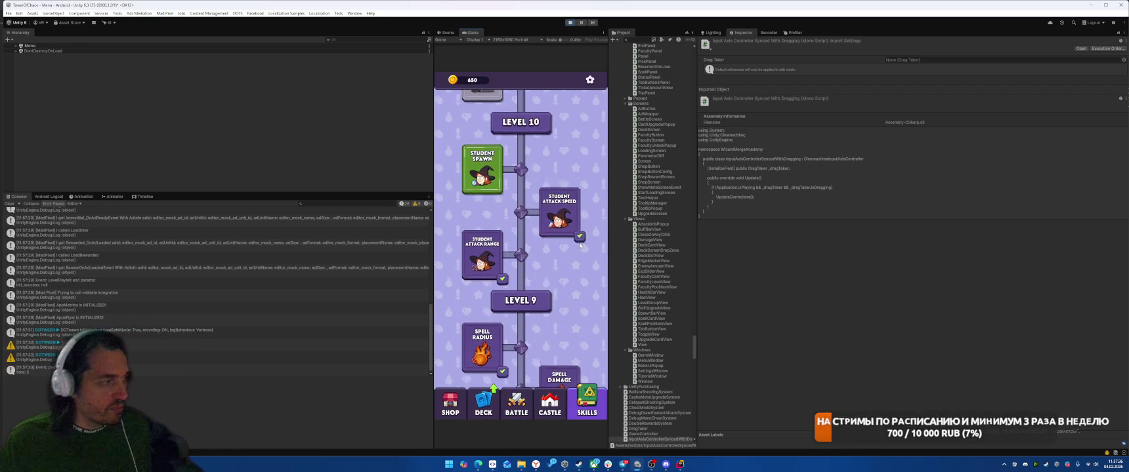
scroll(482, 231, up, 2)
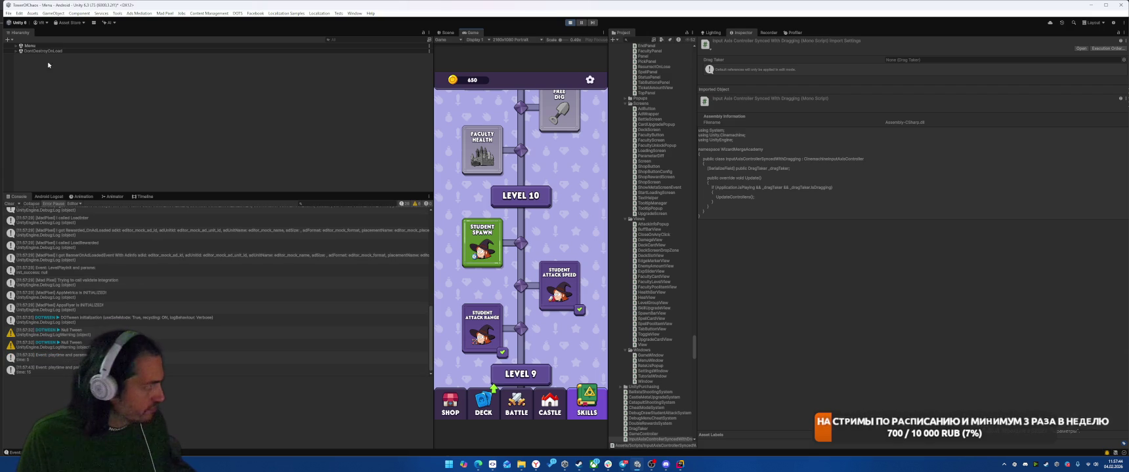
Step: Expand DontDestroyOnLoad > Menu > MenuWindow in the Hierarchy and select UpgradeScreen
click(16, 51)
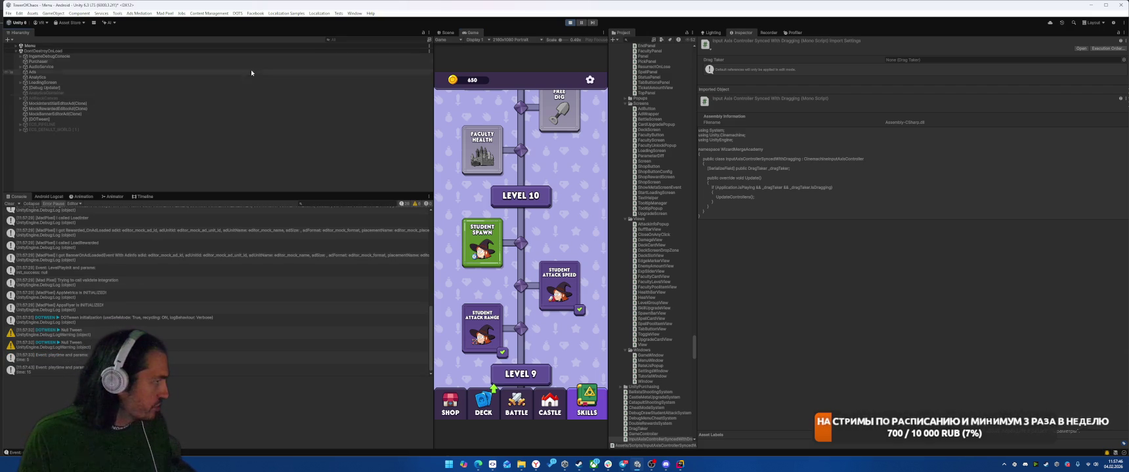
click(16, 45)
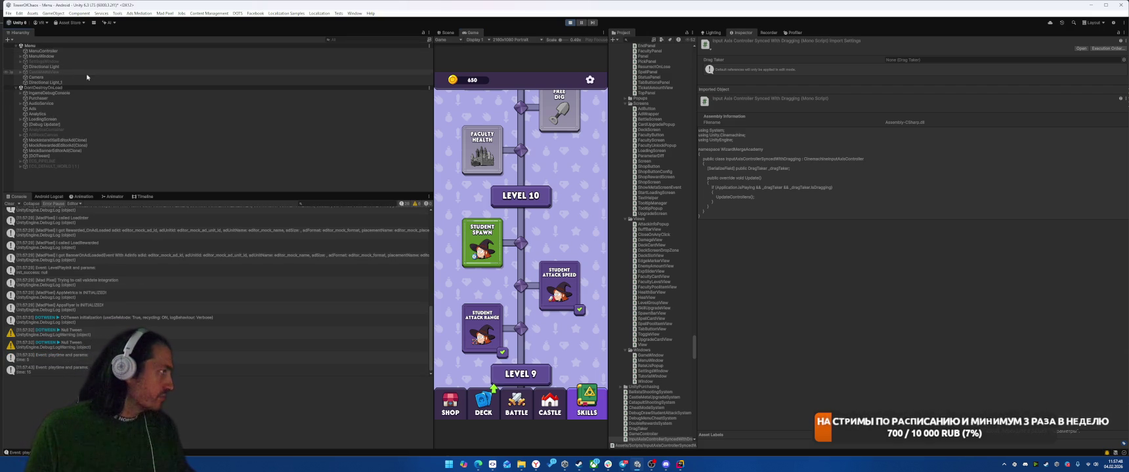
click(84, 56)
key(Right)
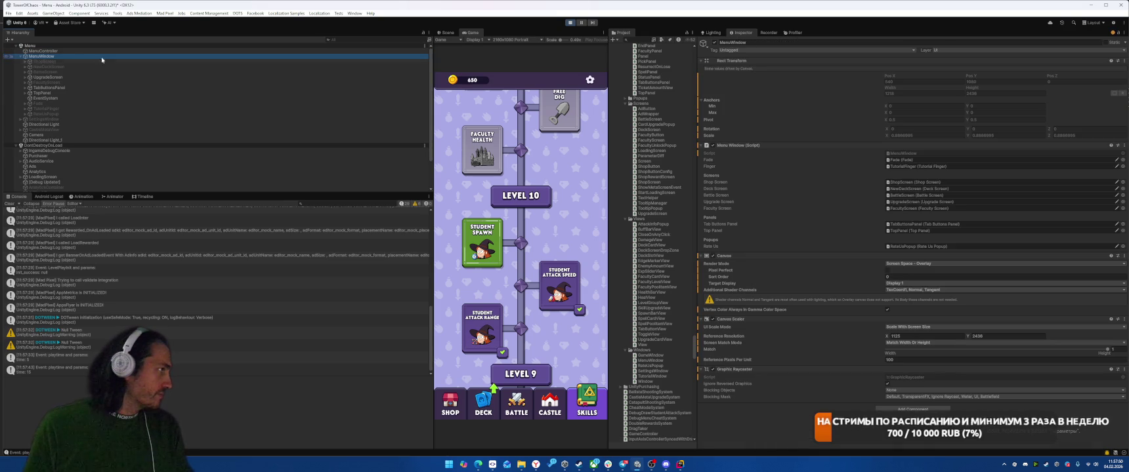
click(128, 76)
key(Right)
key(Down)
key(Right)
click(128, 78)
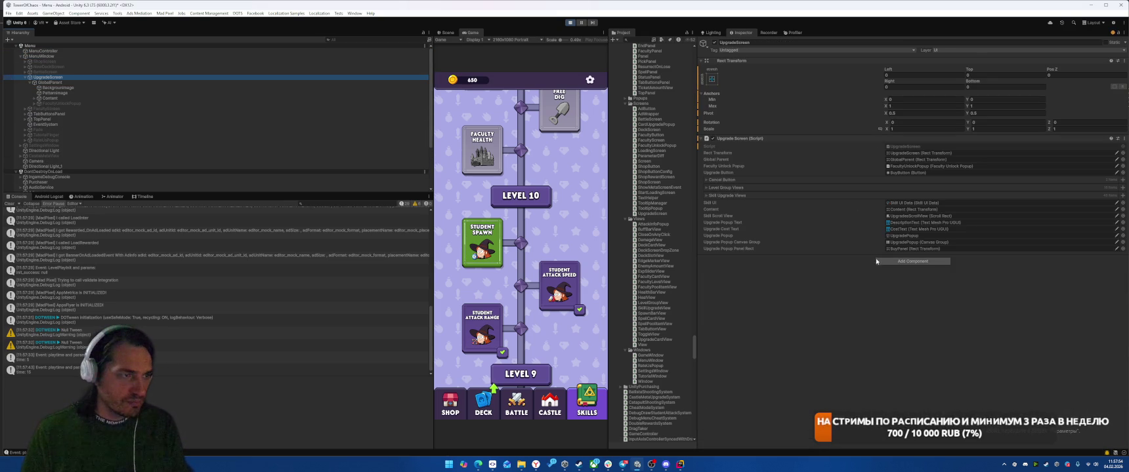
Step: Ping the first Skill Upgrade Views element, select its SkillUpgrade card, and show the Scene view
click(727, 196)
click(774, 204)
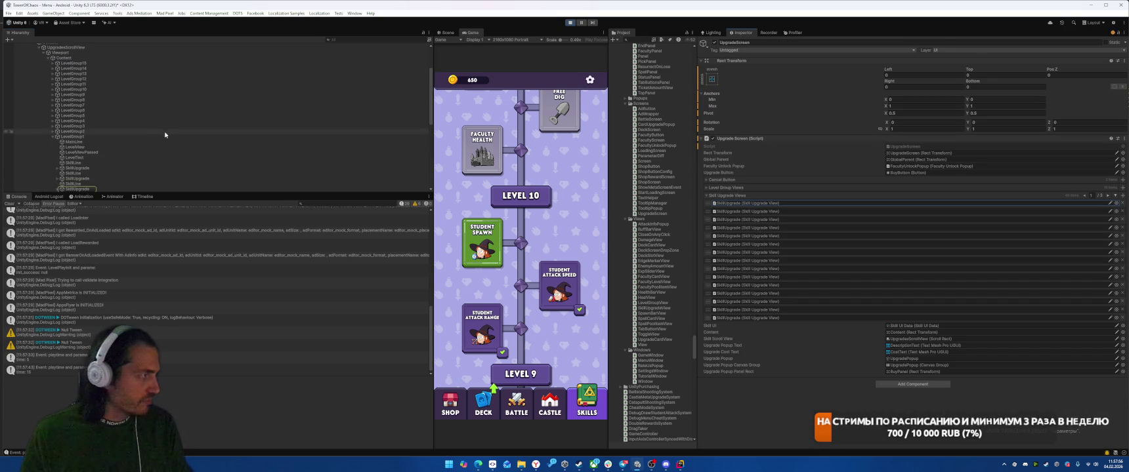
click(98, 149)
click(109, 150)
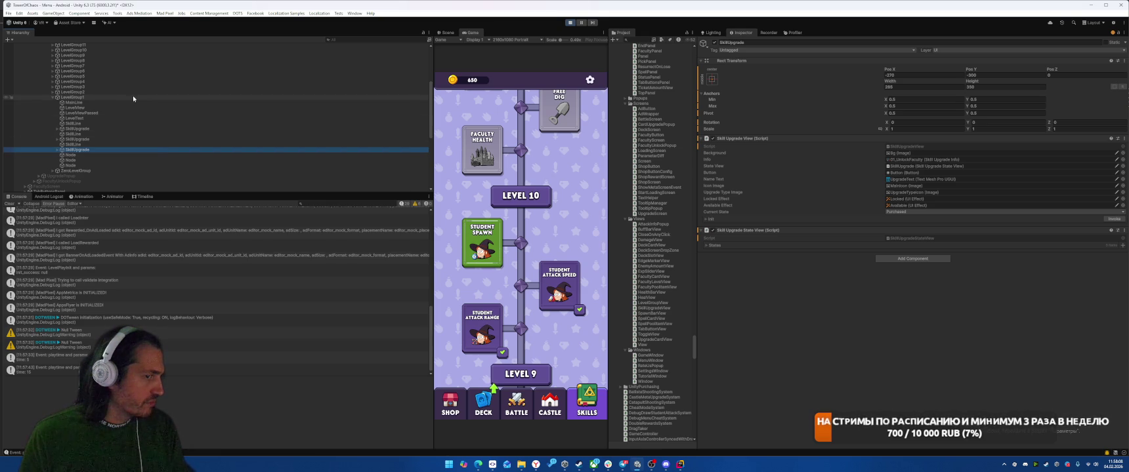
click(448, 33)
click(126, 150)
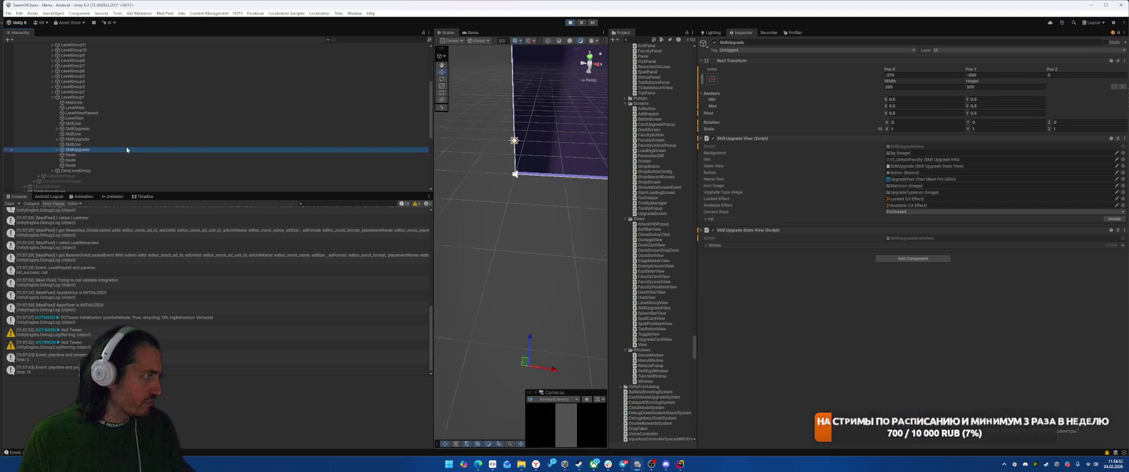
Step: Frame LevelGroup10 in the Scene with the Rect tool and pick LevelGroup9 from the overlapping objects
click(537, 145)
key(t)
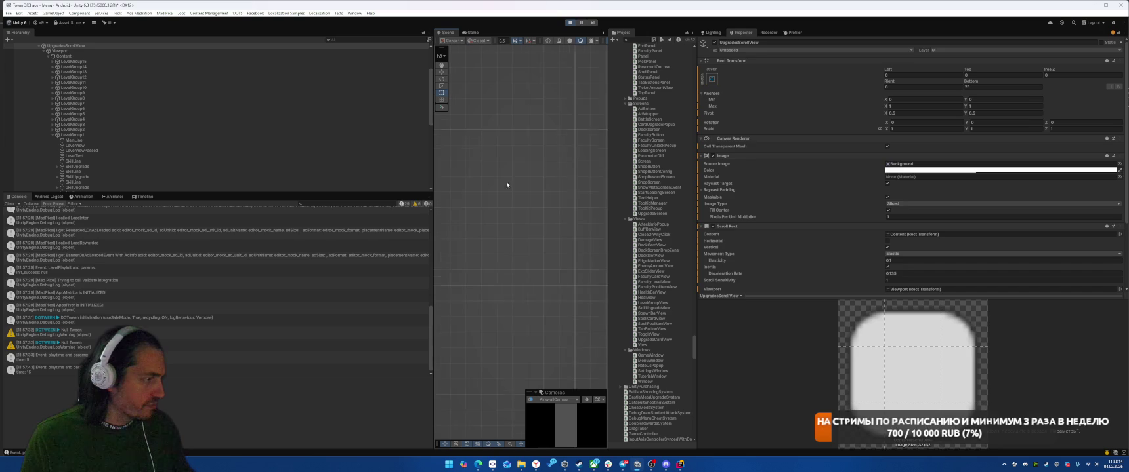
click(168, 108)
double_click(188, 88)
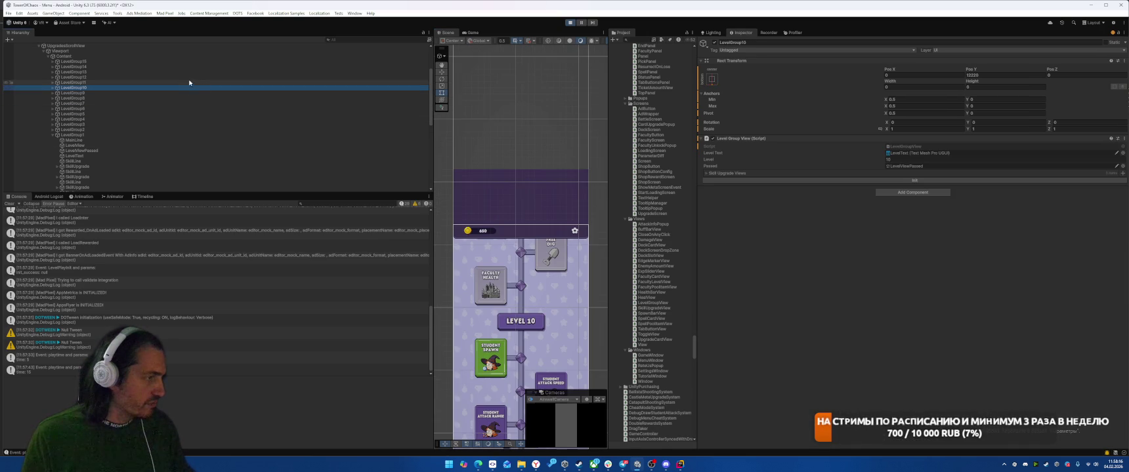
click(500, 365)
click(500, 365)
right_click(500, 364)
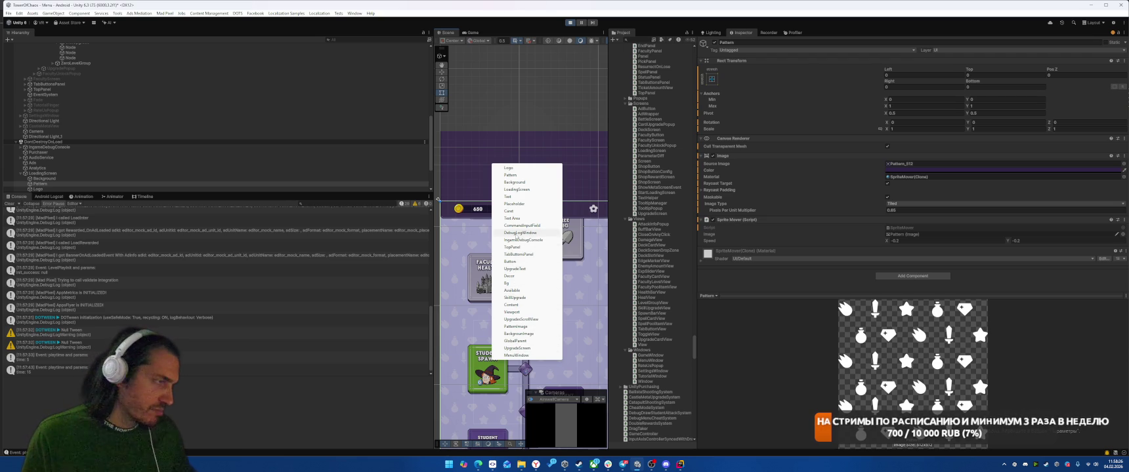
click(530, 300)
Step: Select the Student Spawn card's SkillUpgrade with move handles, then open GetScrollPositionForSkill in Rider
key(Left)
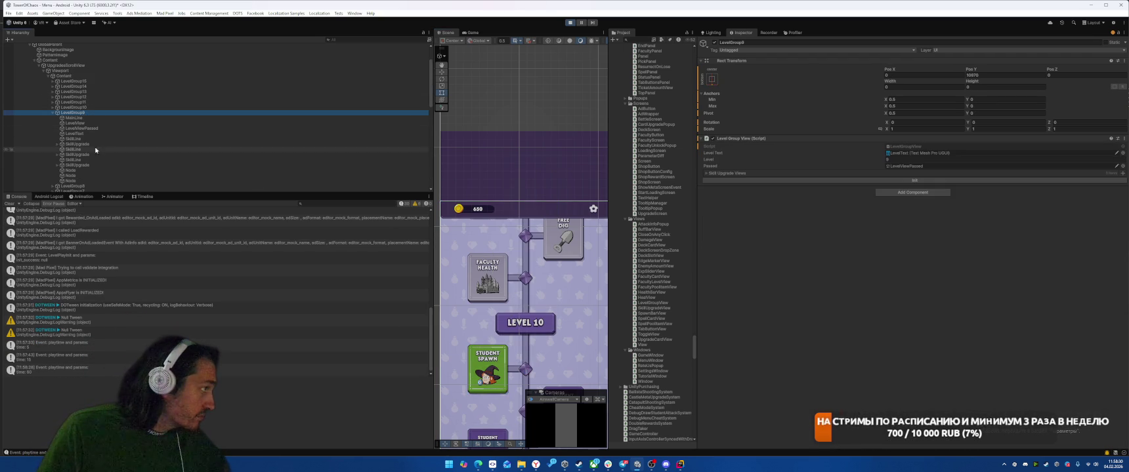
click(92, 144)
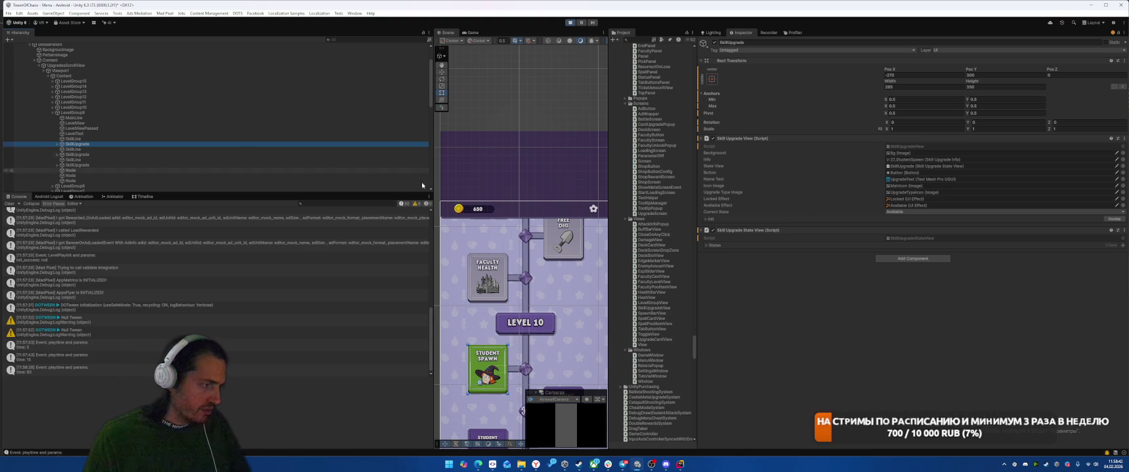
key(w)
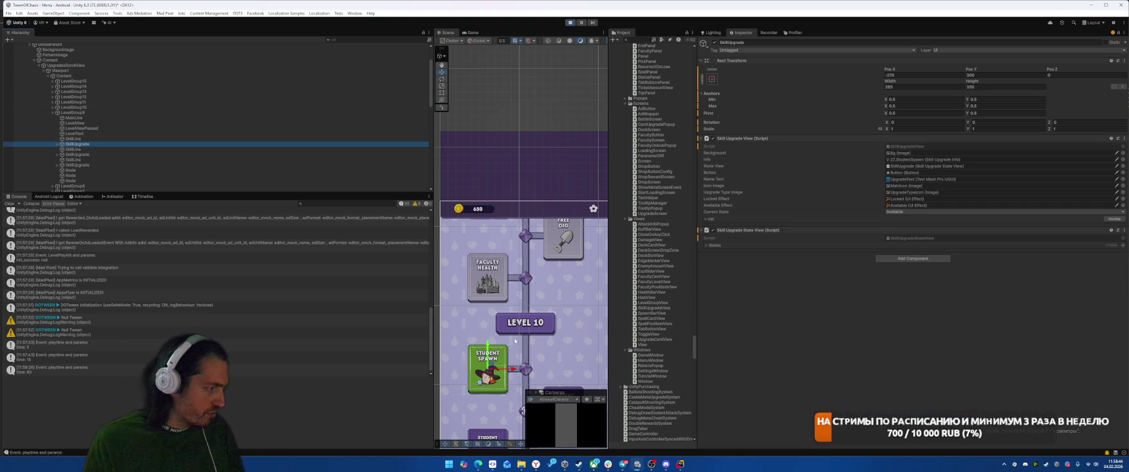
scroll(515, 341, down, 2)
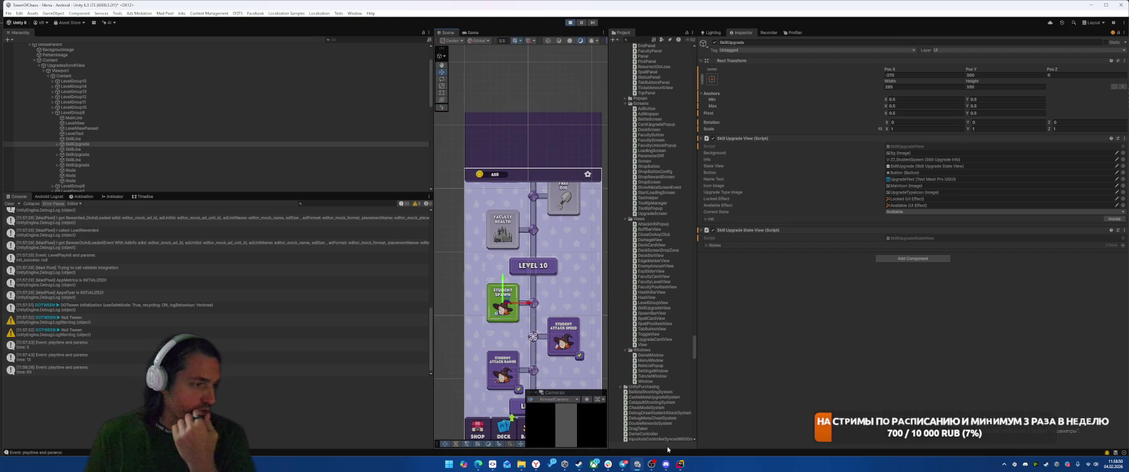
mouse_move(680, 466)
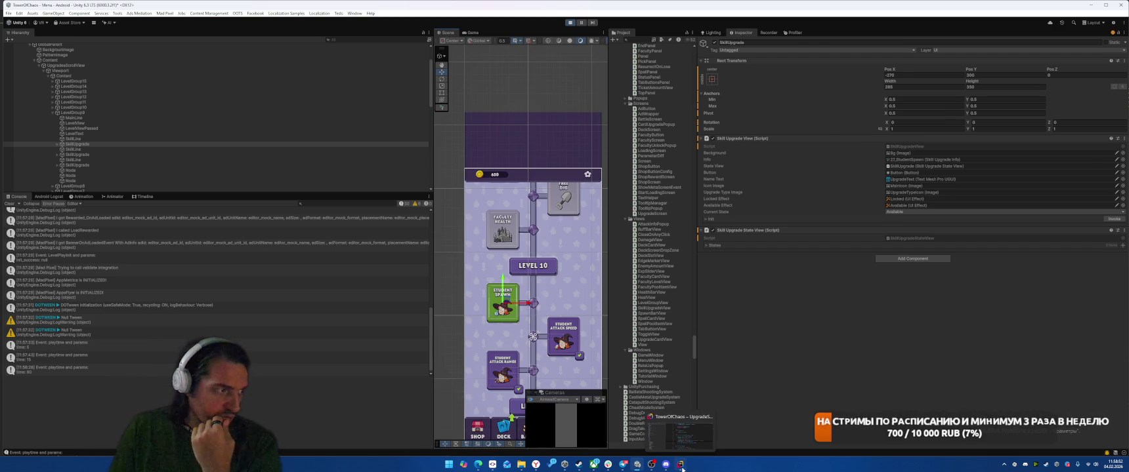
click(680, 466)
click(832, 225)
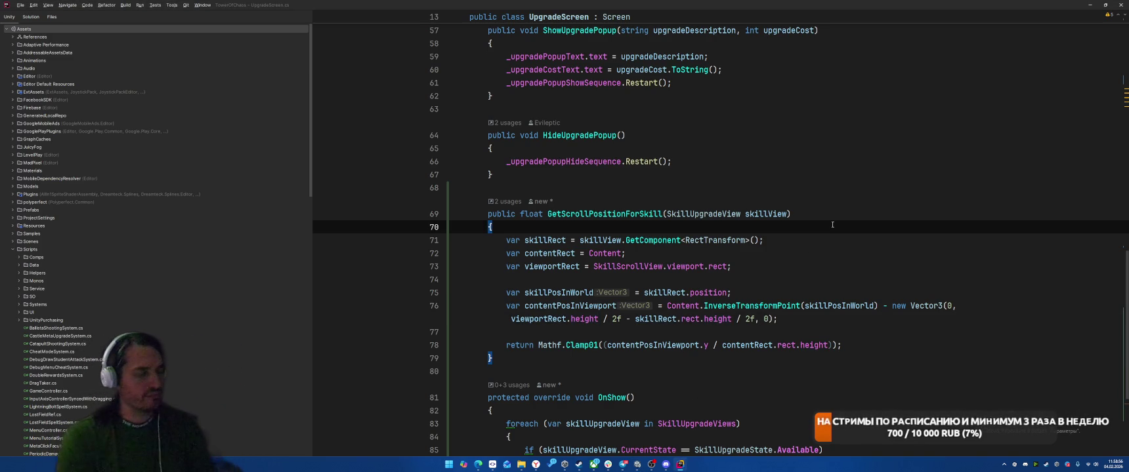
Step: Read the Student Spawn card's Local Position Y in Debug Inspector mode, restore Normal, and return to Rider
key(alt+Tab)
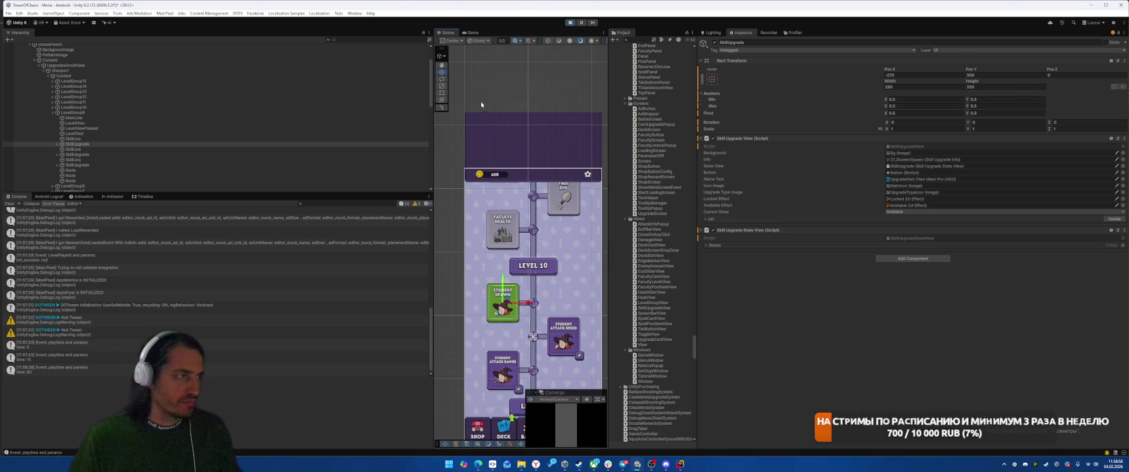
key(z)
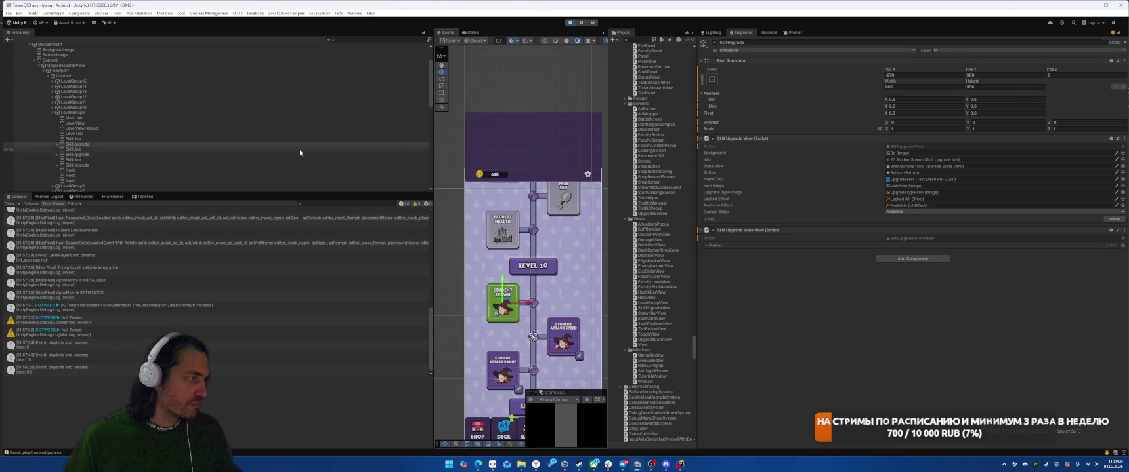
click(1124, 42)
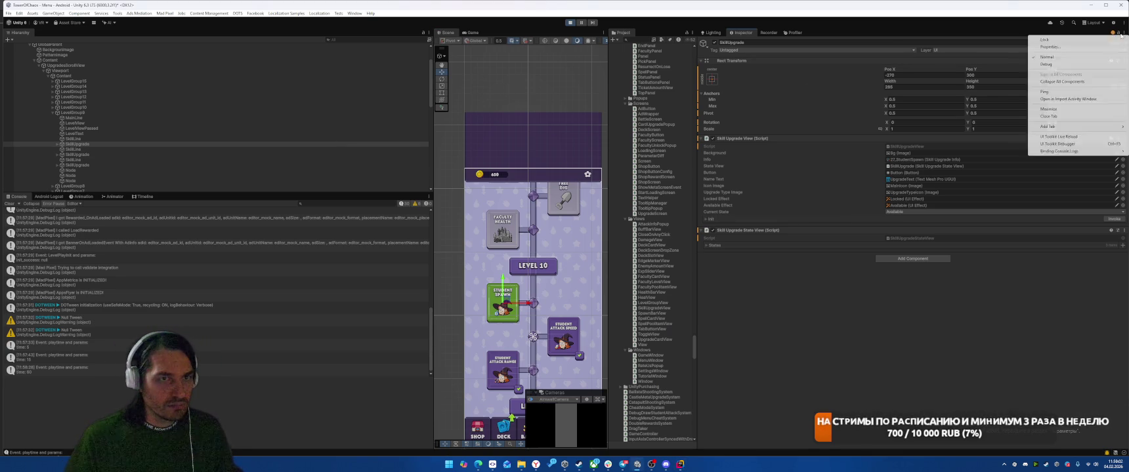
click(1050, 65)
click(1004, 96)
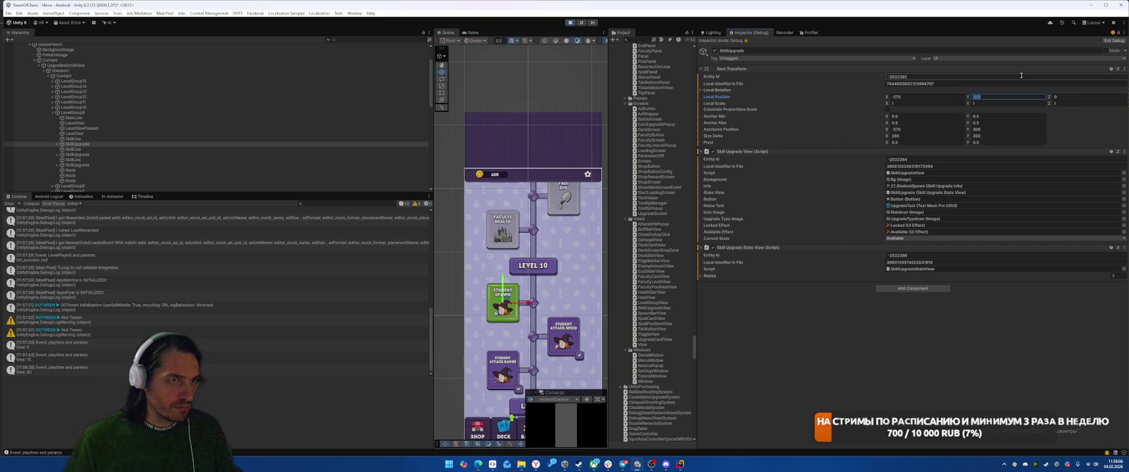
click(1124, 33)
click(1031, 59)
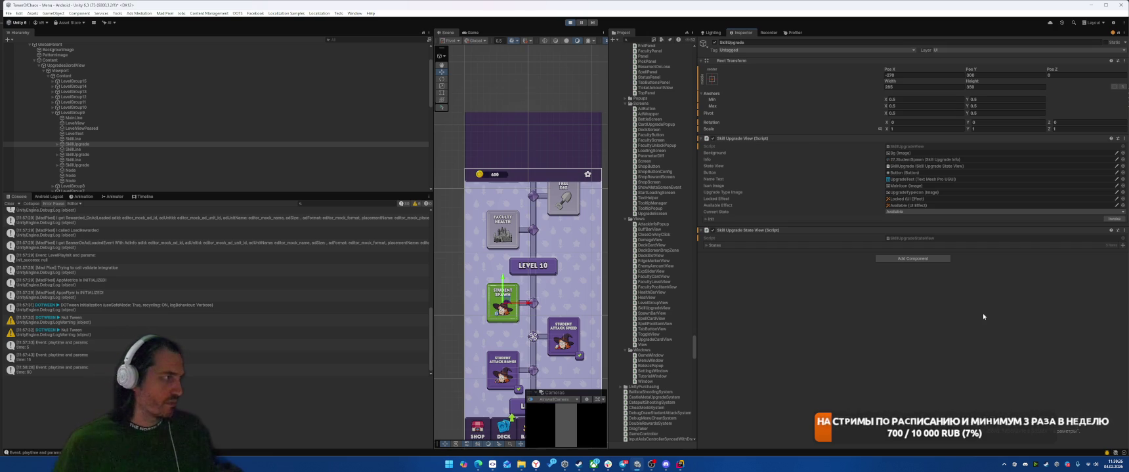
key(alt+Tab)
key(Down)
key(Down)
key(Down)
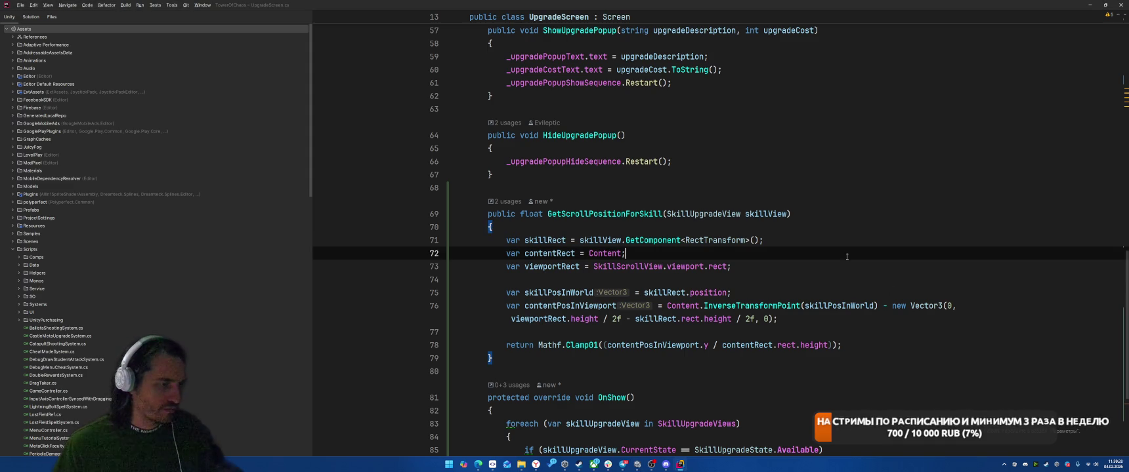
click(908, 264)
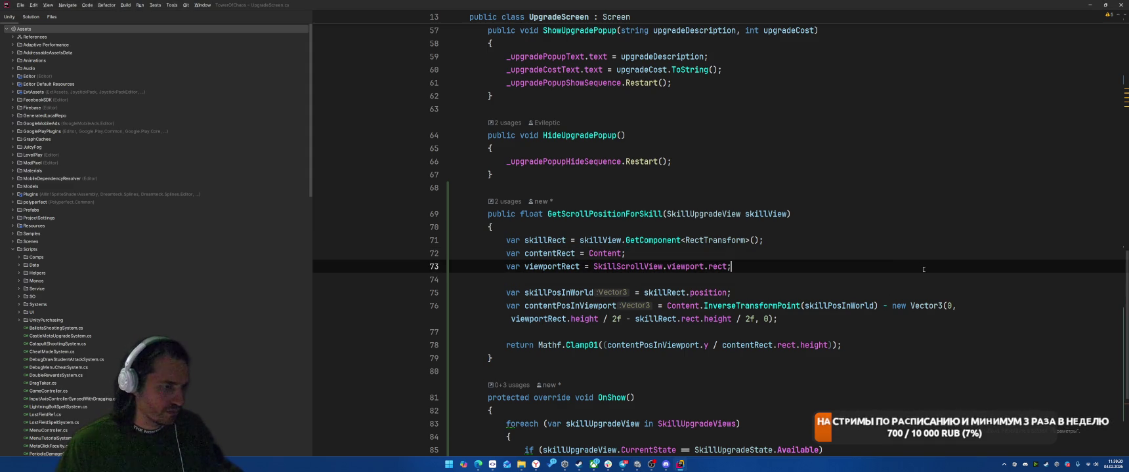
key(alt+Tab)
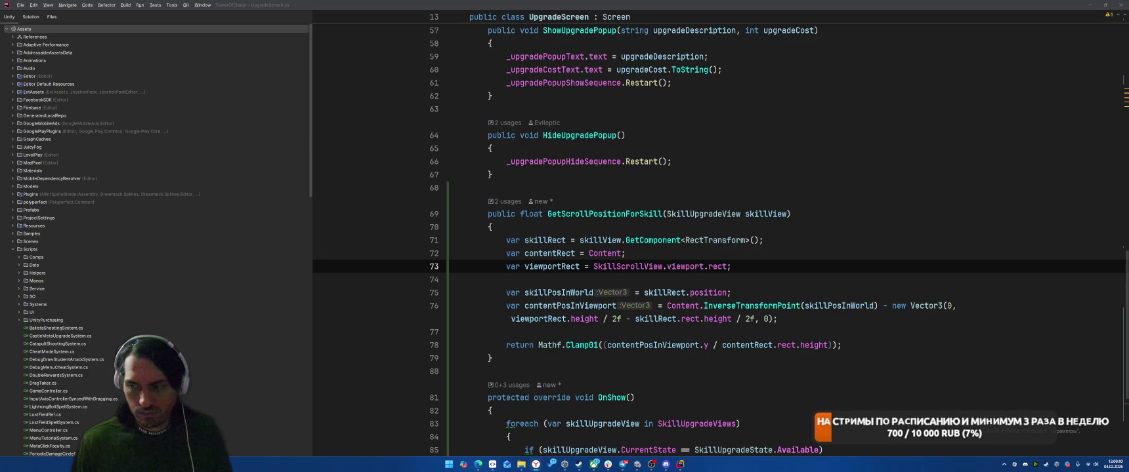
click(885, 281)
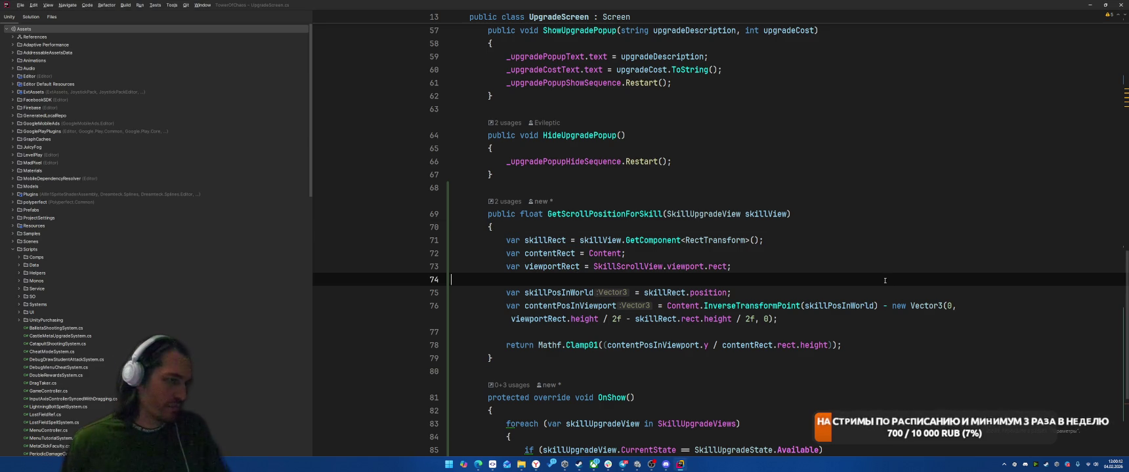
Step: Ask the inline AI prompt on line 74: 'переводи координаты skillRect относительно contentRect'
key(ctrl+backslash)
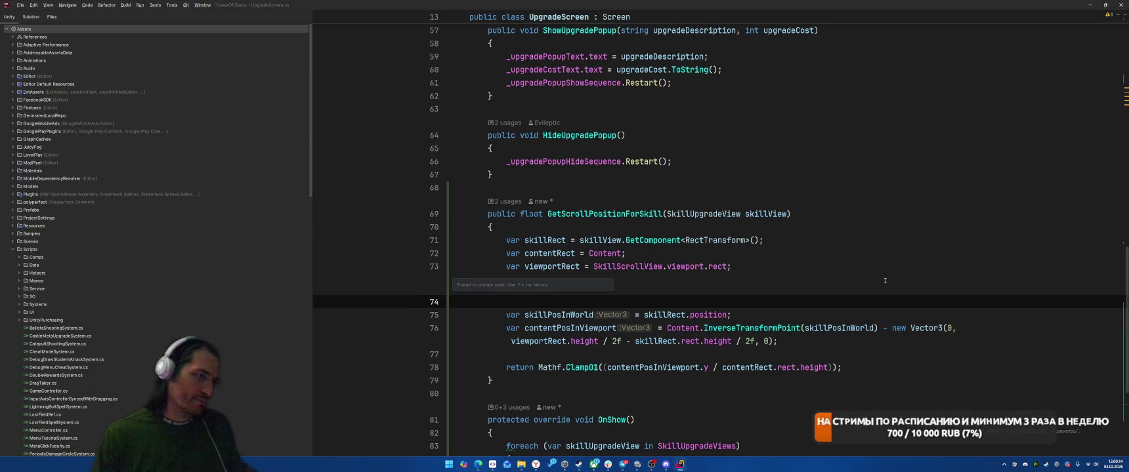
text(переводи воз)
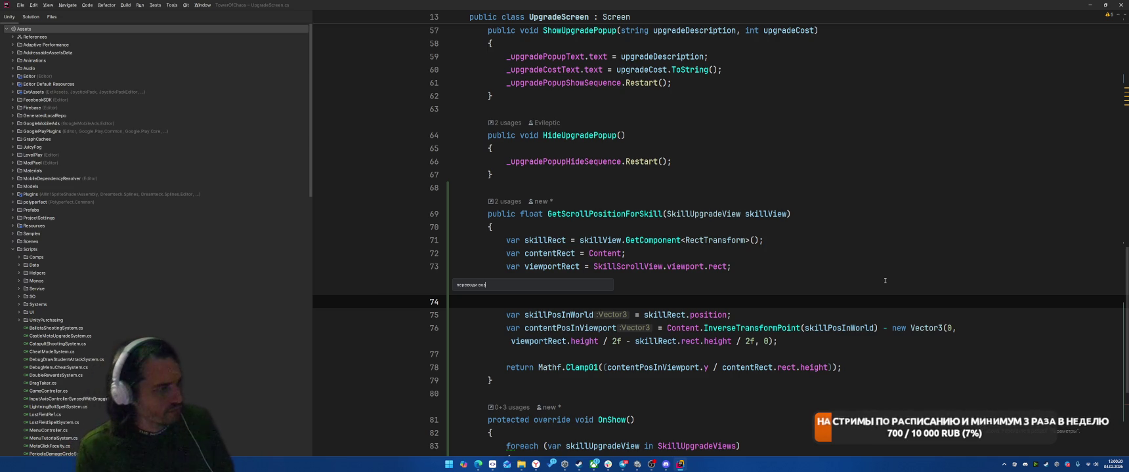
text( позици)
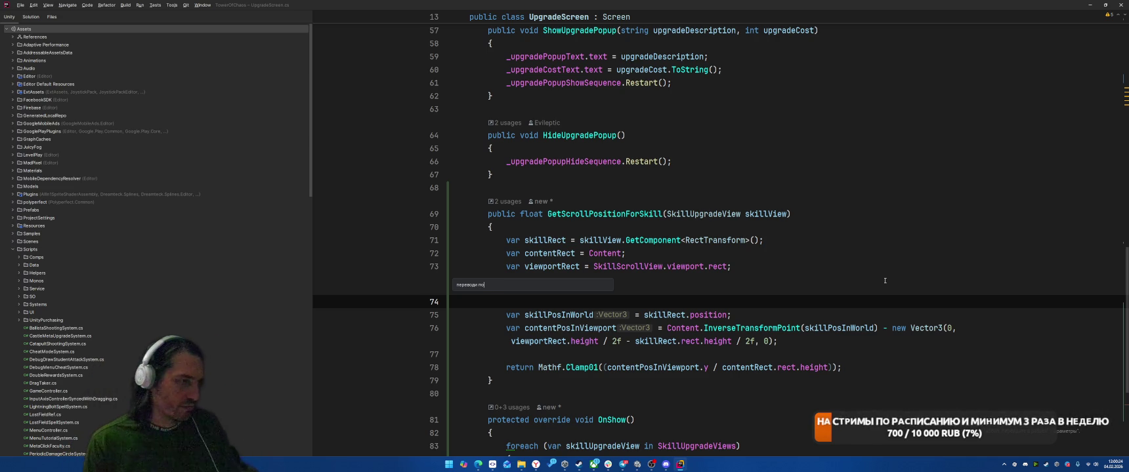
text(ординаты ск)
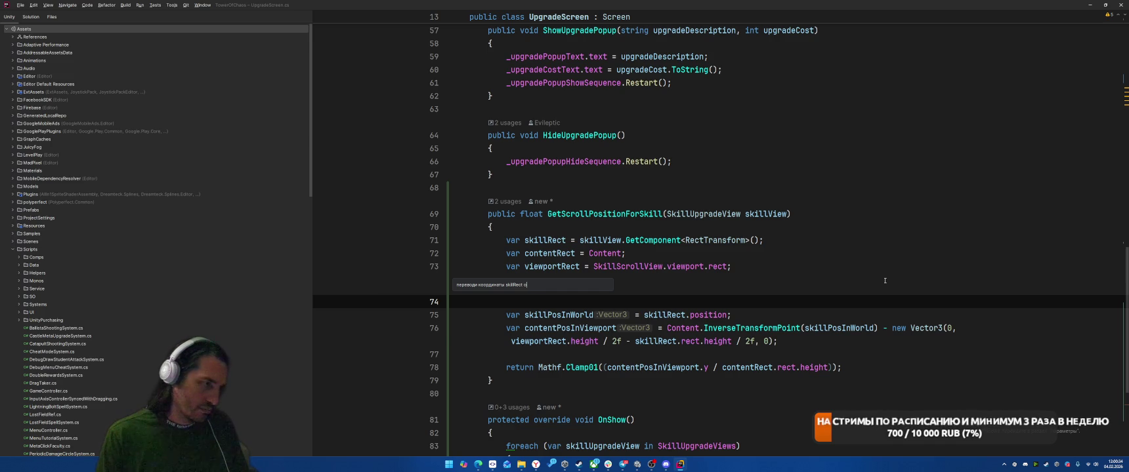
text(ontentRect)
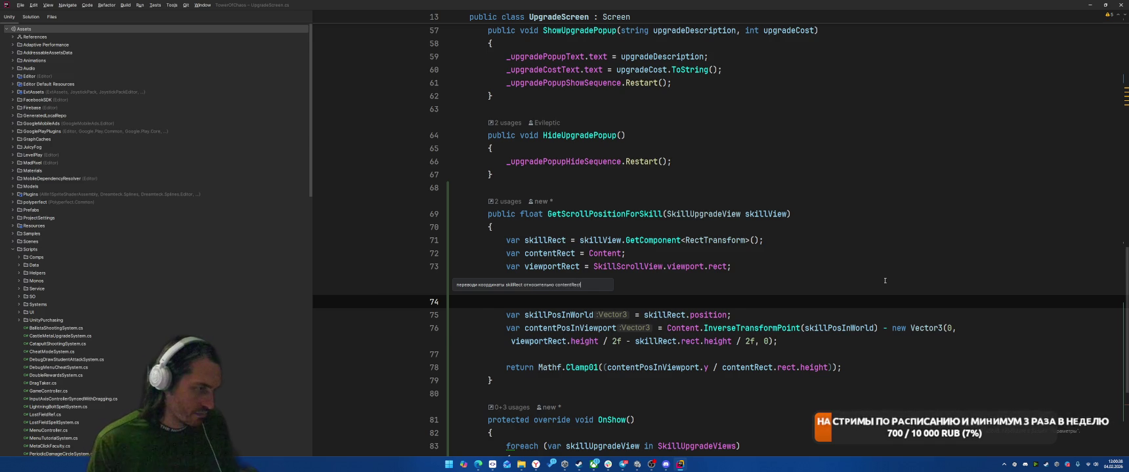
key(Return)
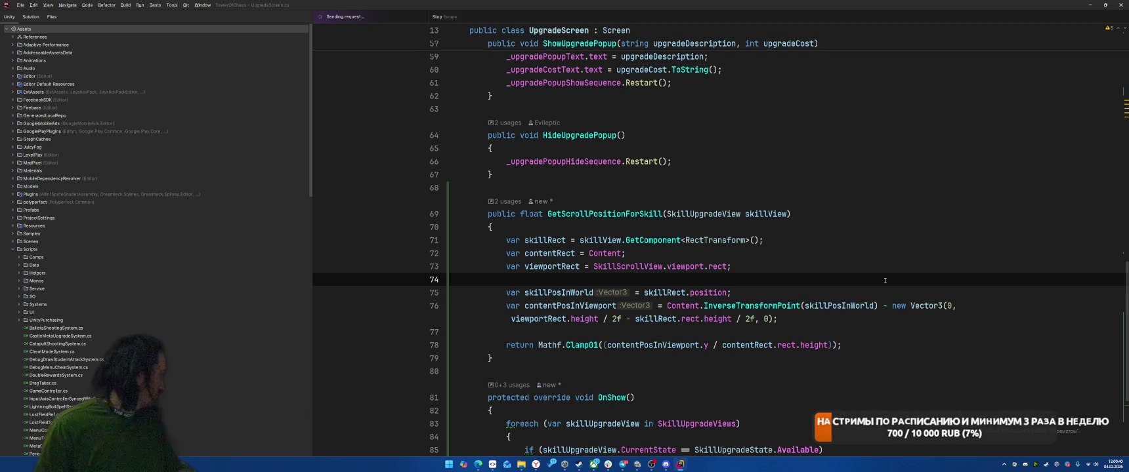
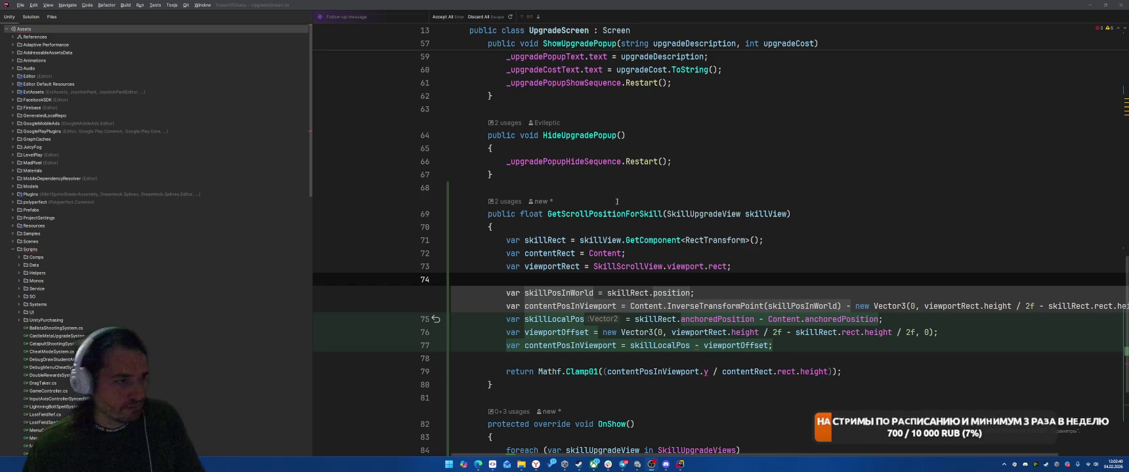
Step: Accept the AI diff, restore the InverseTransformPoint-based GetScrollPositionForSkill, and start an inline AI prompt at line 74
click(932, 216)
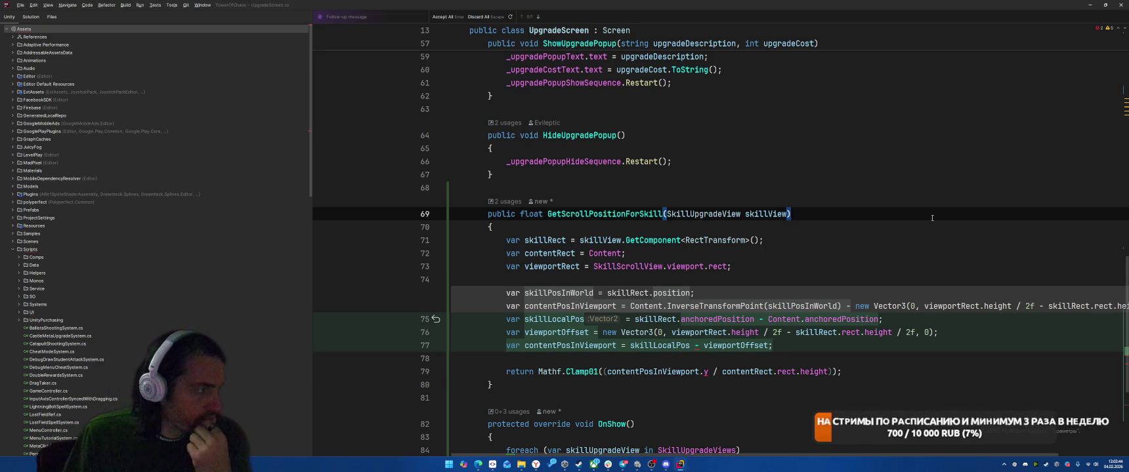
click(436, 18)
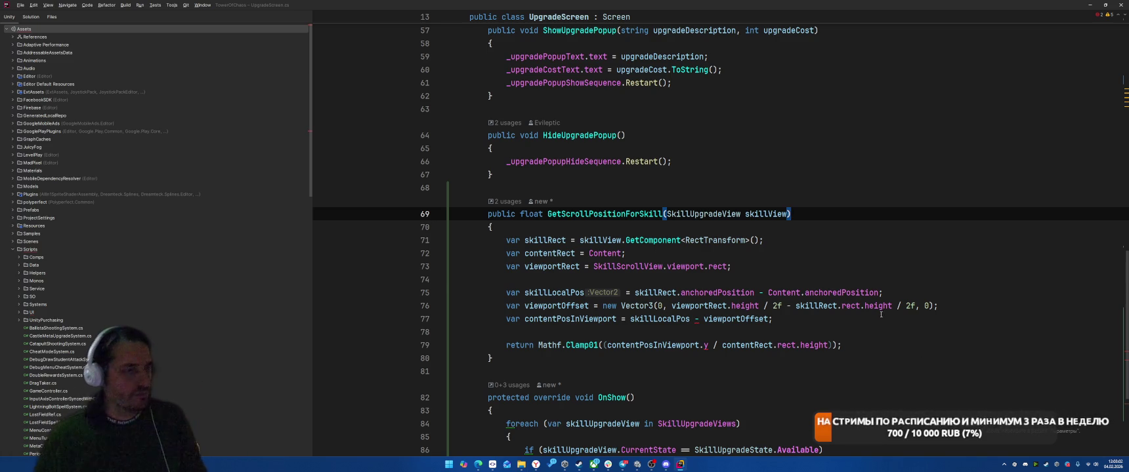
click(848, 283)
key(ctrl+z)
key(ctrl+z)
key(ctrl+z)
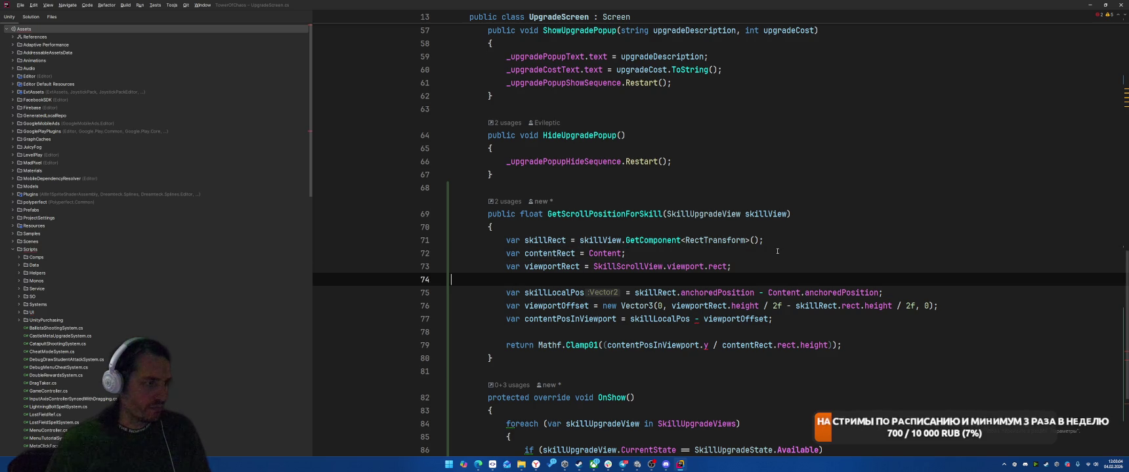
key(ctrl+shift+z)
key(ctrl+shift+z)
key(ctrl+shift+z)
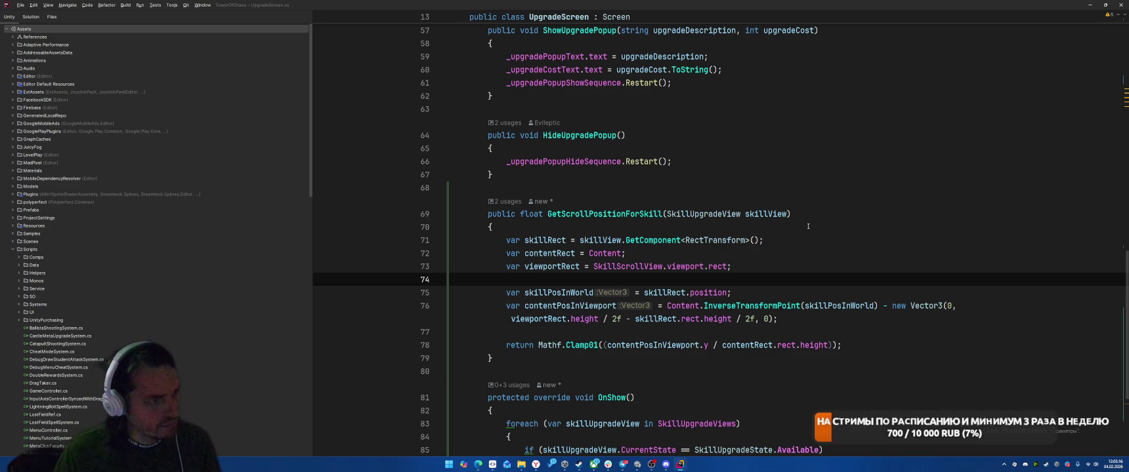
key(ctrl+backslash)
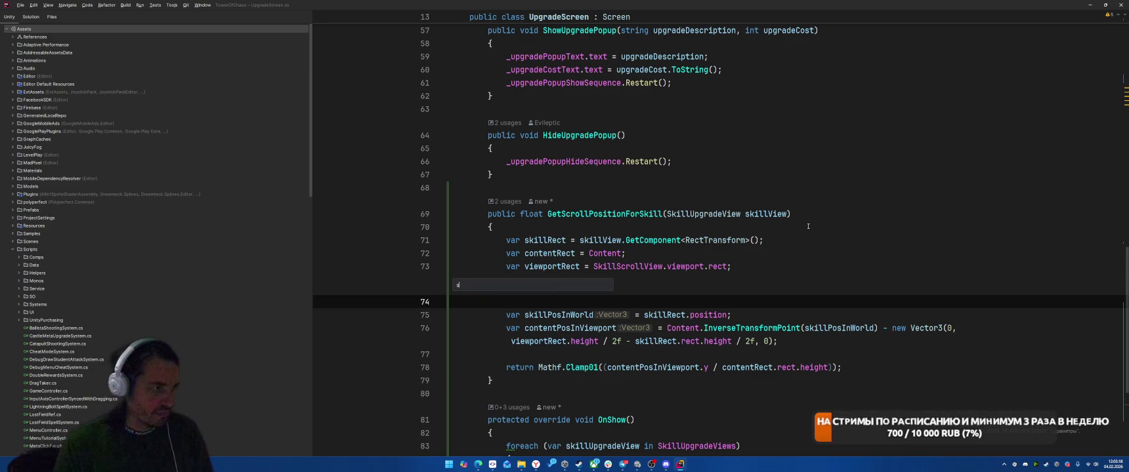
Step: Ask the inline AI for skillRect's position relative to its parent contentRect
text(m)
key(BackSpace)
key(BackSpace)
text(m)
text(illRect где-т)
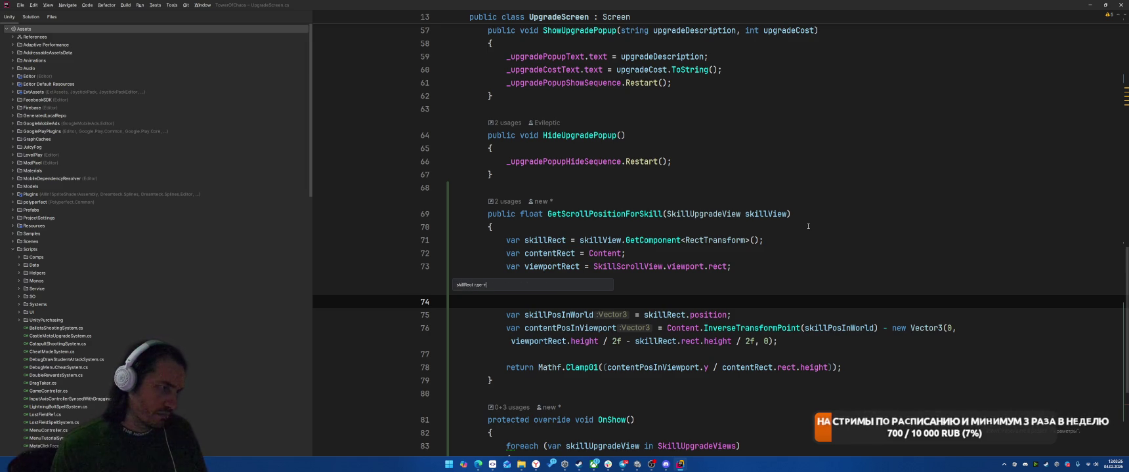
text(нутр)
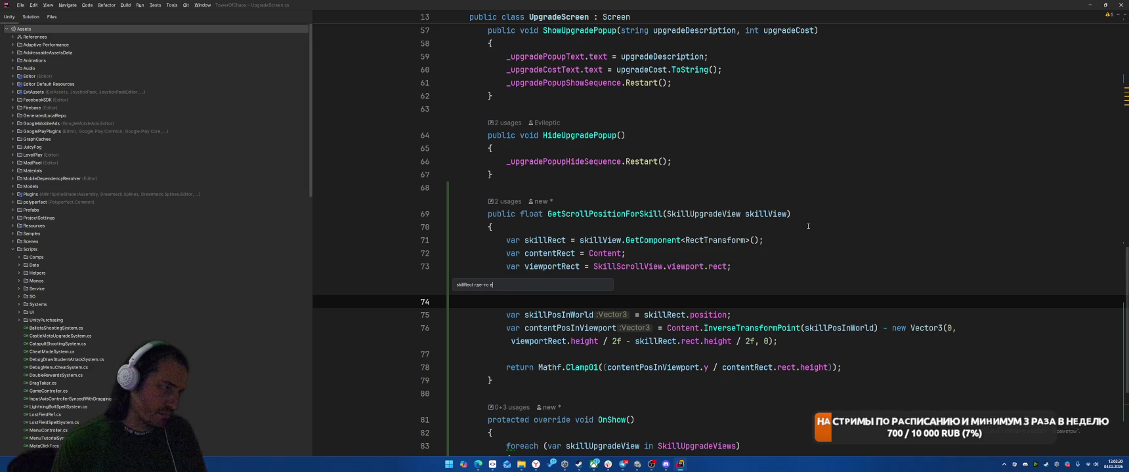
text(ложе)
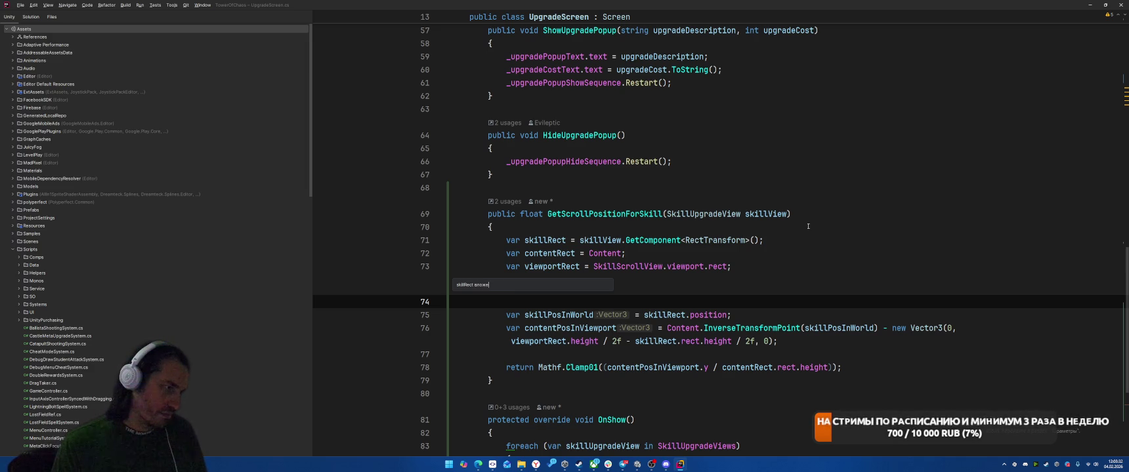
text(нный ребенок с)
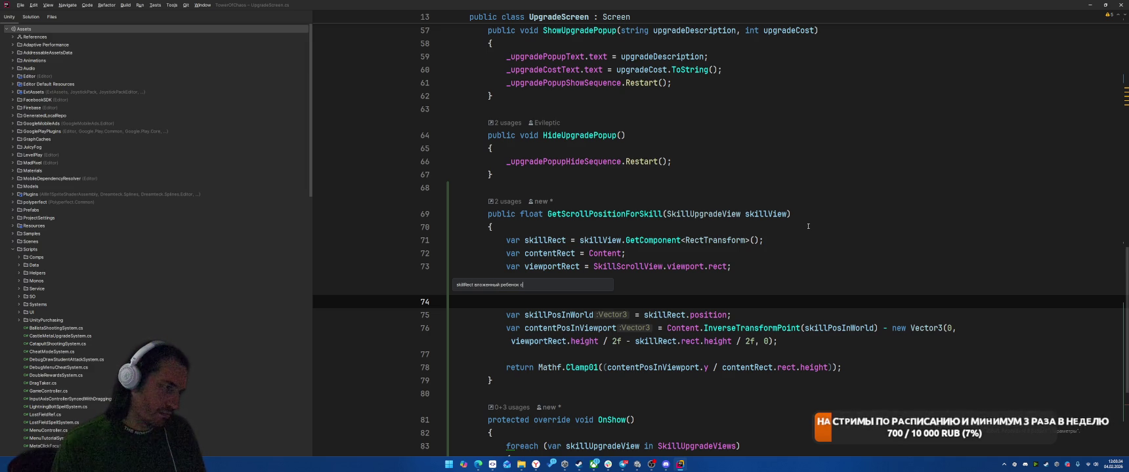
text(tentRect -)
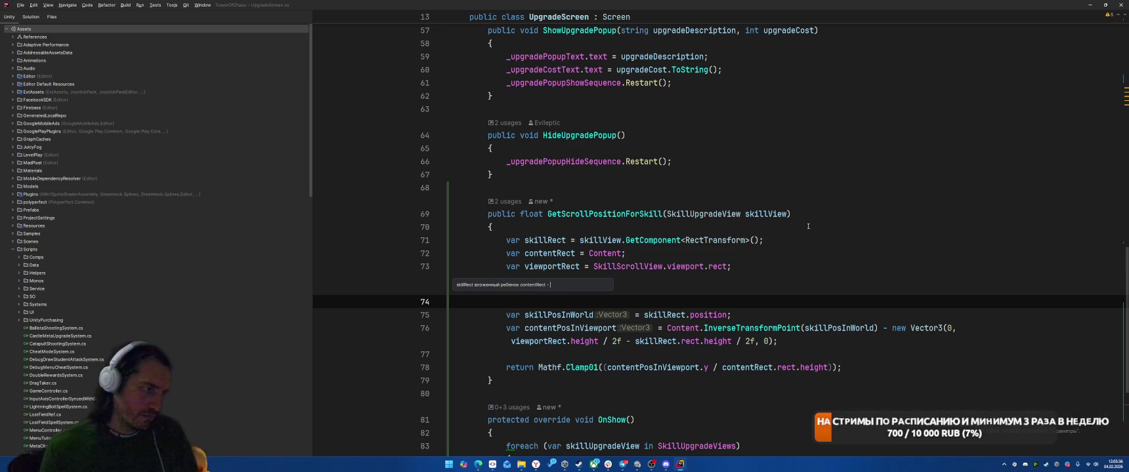
text(считай)
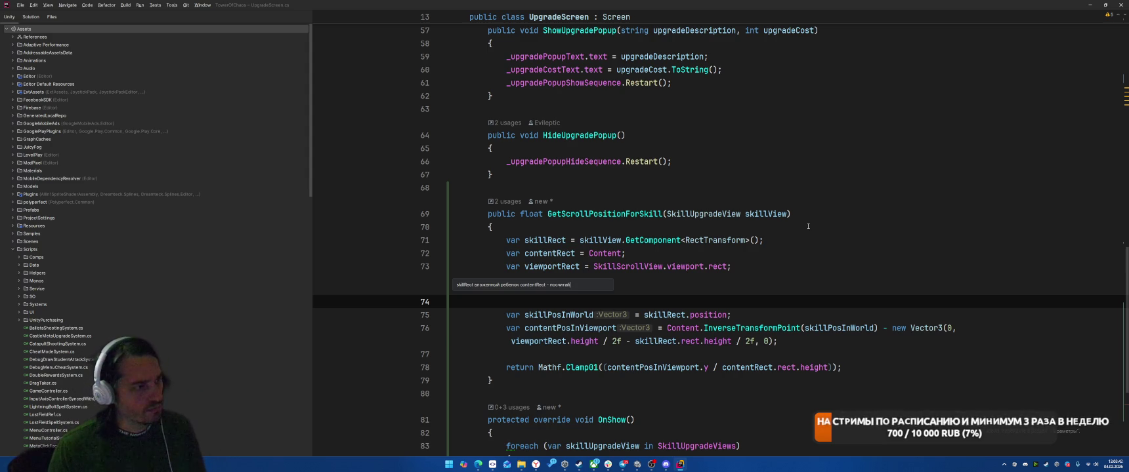
key(BackSpace)
key(BackSpace)
key(BackSpace)
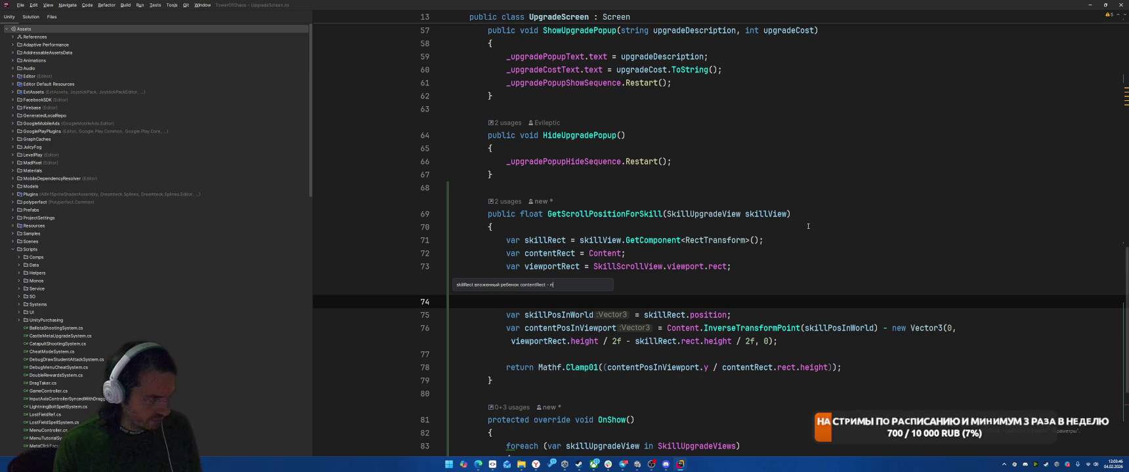
text(переведи )
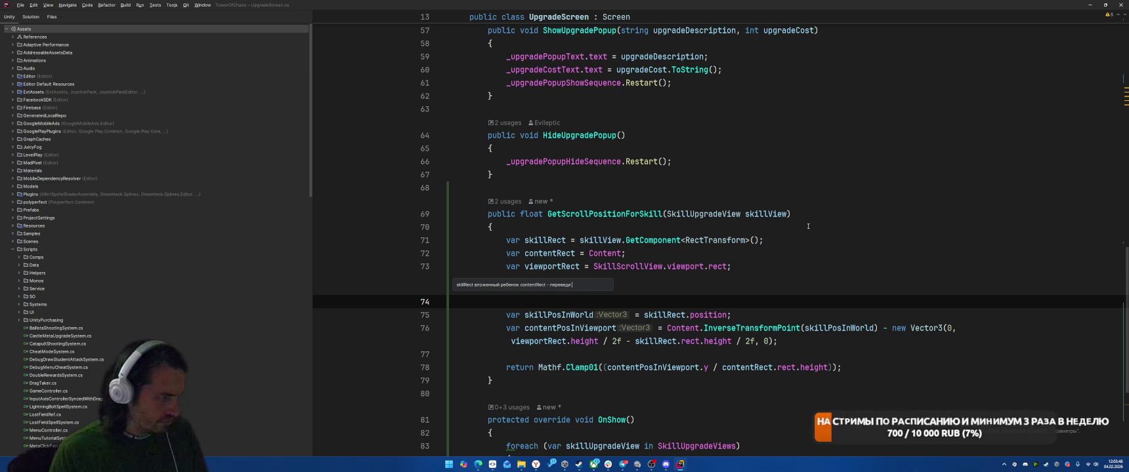
text(координаты)
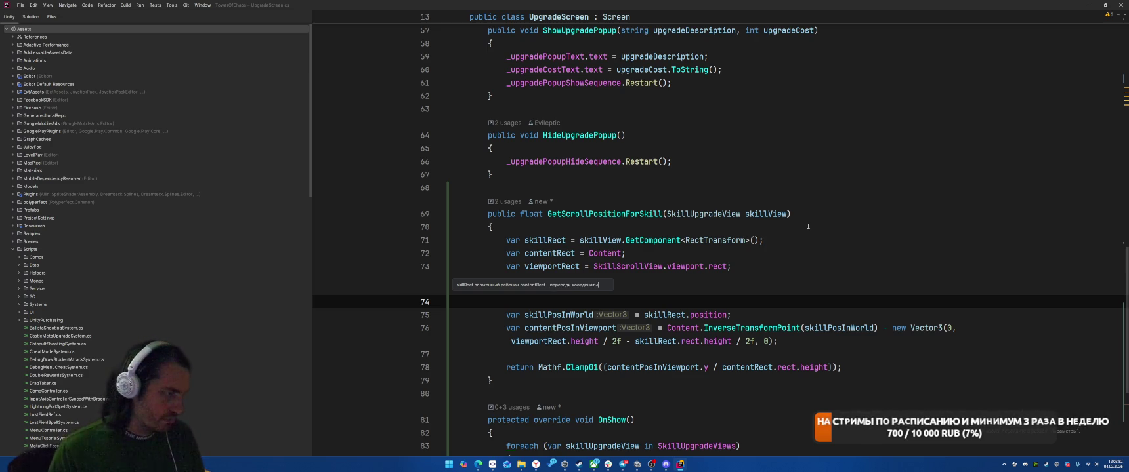
key(ctrl+BackSpace)
key(ctrl+BackSpace)
text(д)
text(носи)
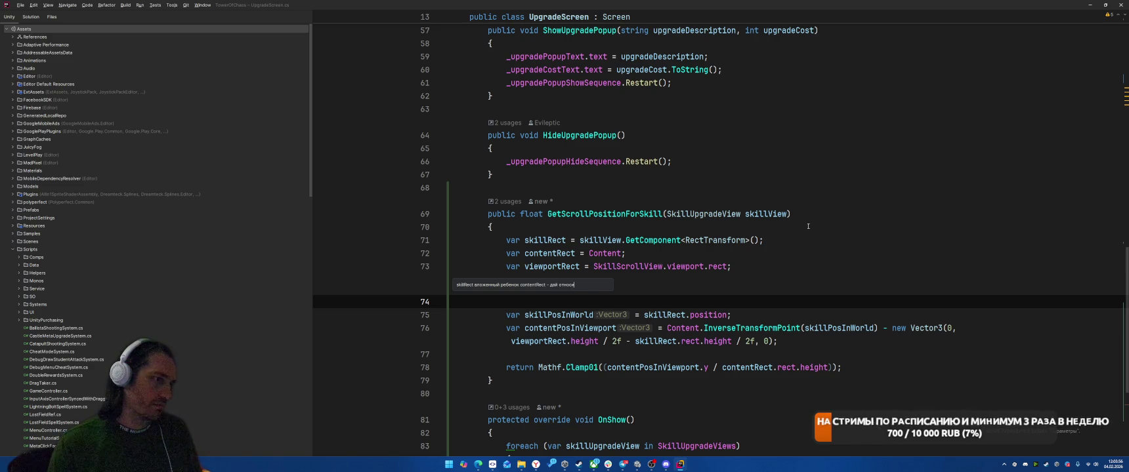
text(тельную позицию )
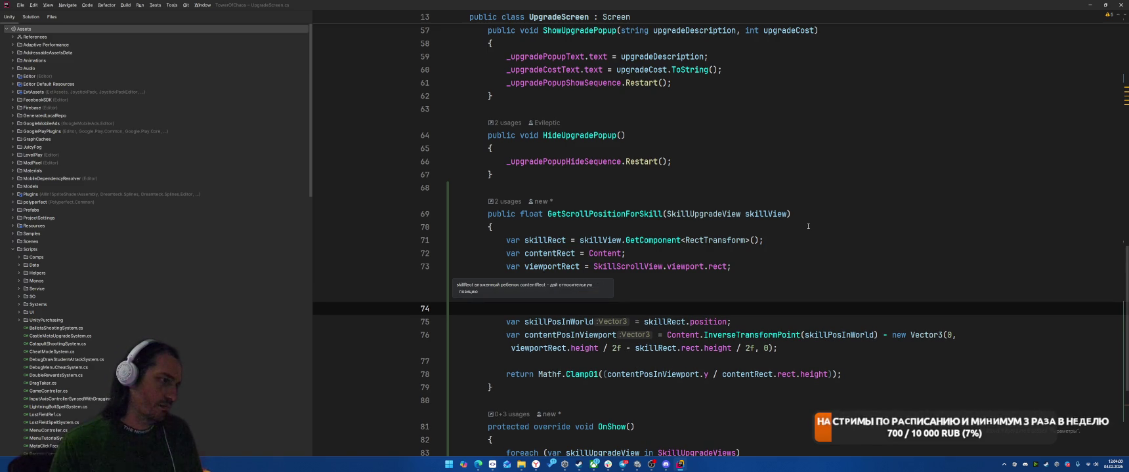
text(llRect отн)
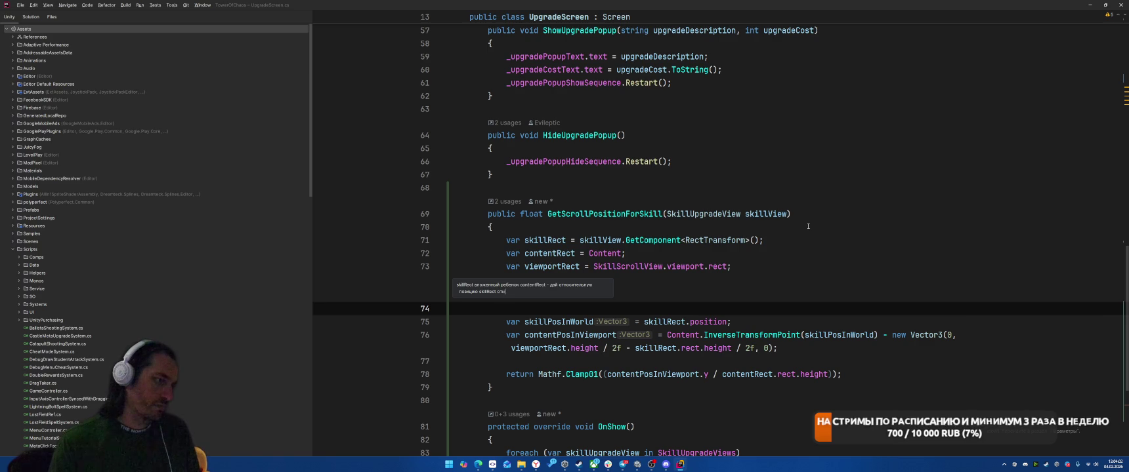
text(ntRect)
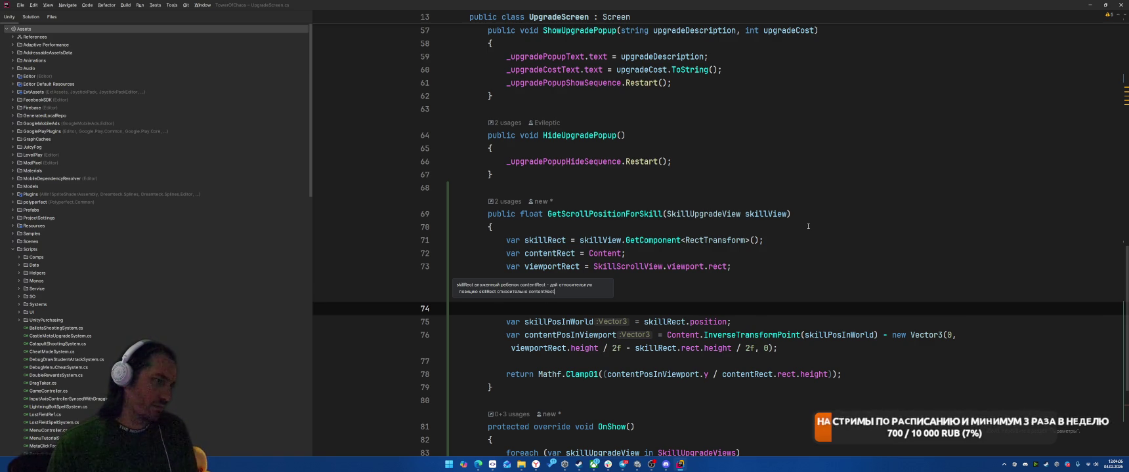
key(Return)
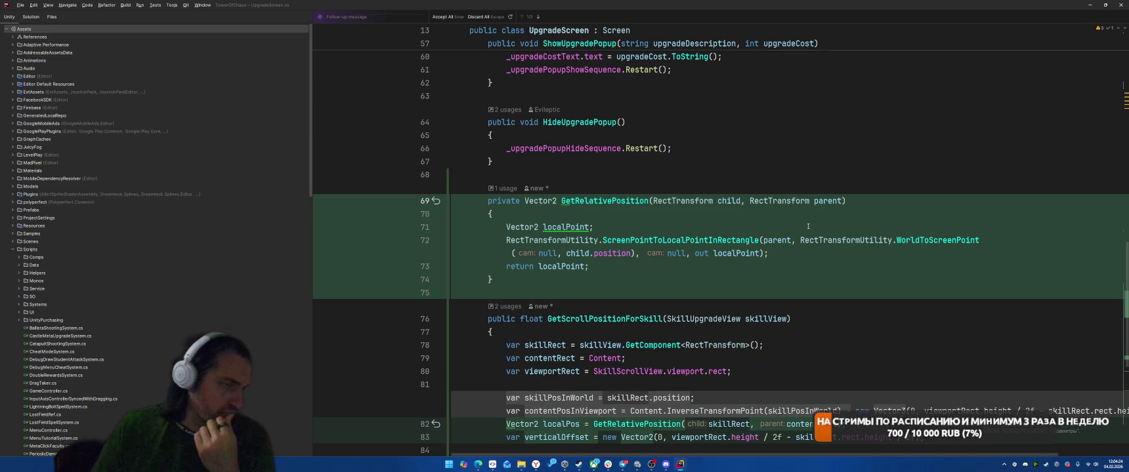
Step: Accept the AI's GetRelativePosition changes and review the localPos declaration and its use in the return line
scroll(807, 226, down, 2)
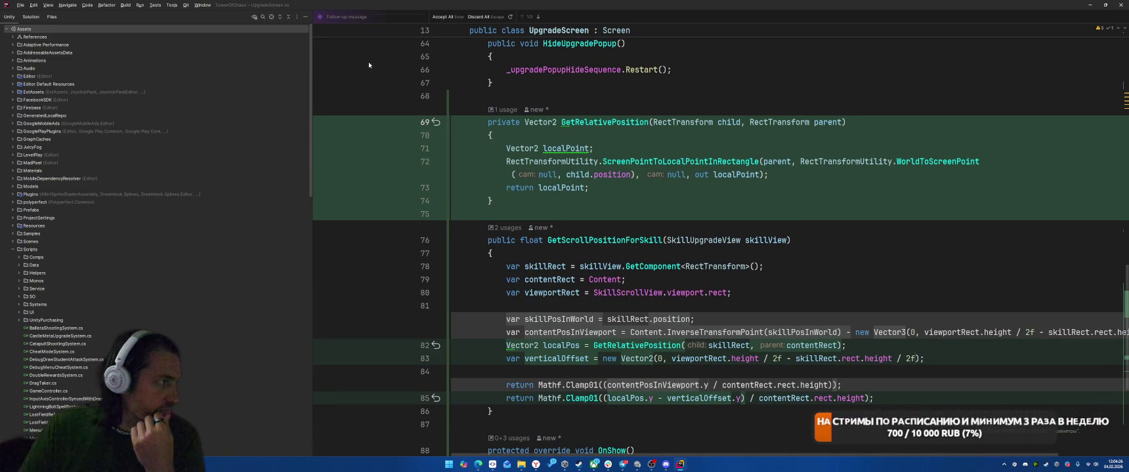
click(443, 17)
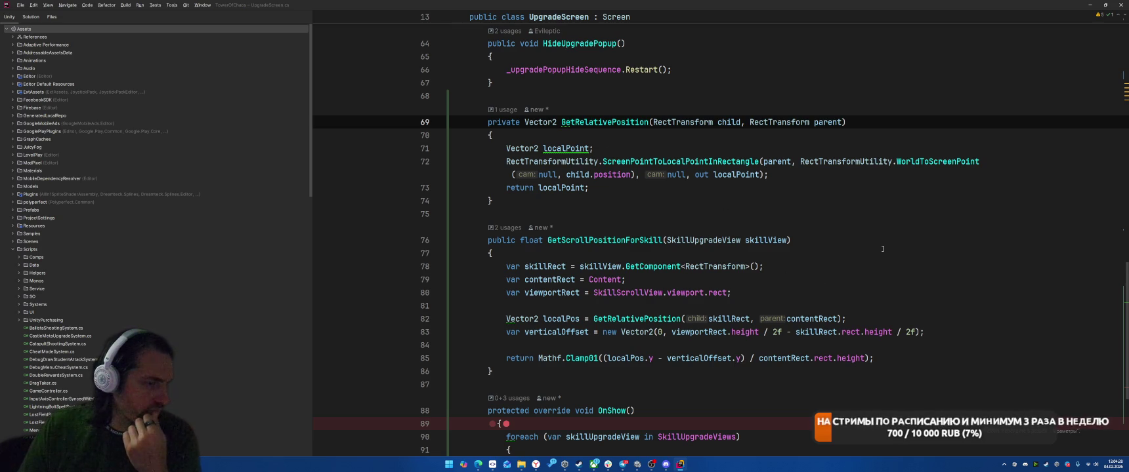
double_click(517, 320)
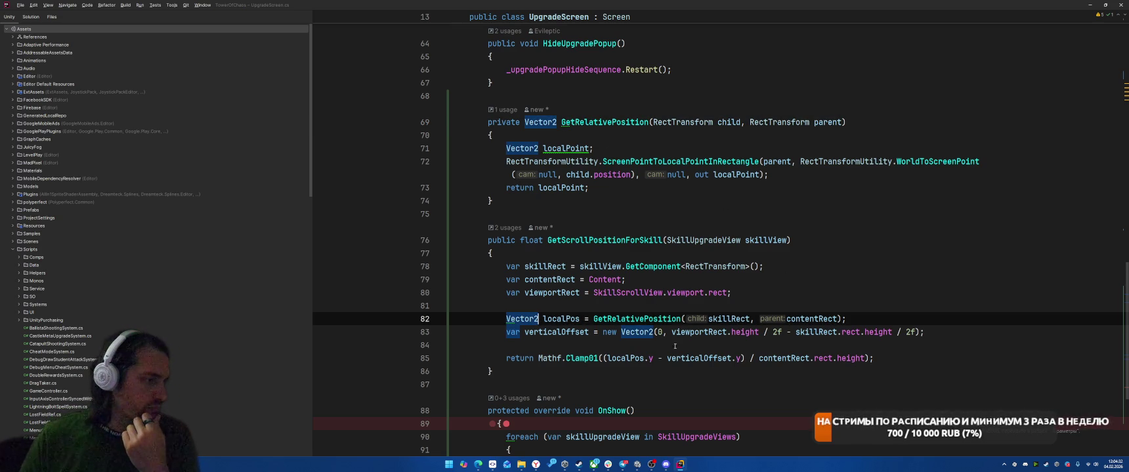
click(634, 358)
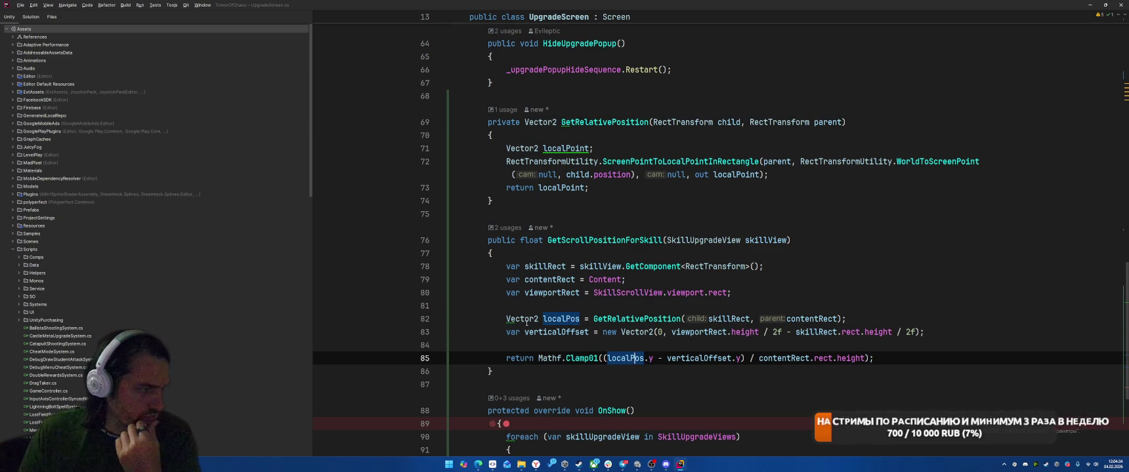
Step: Comment out line 83, add 'var verticalOffset = Vector2.zero;' below it, and return to Unity
click(509, 332)
text(//)
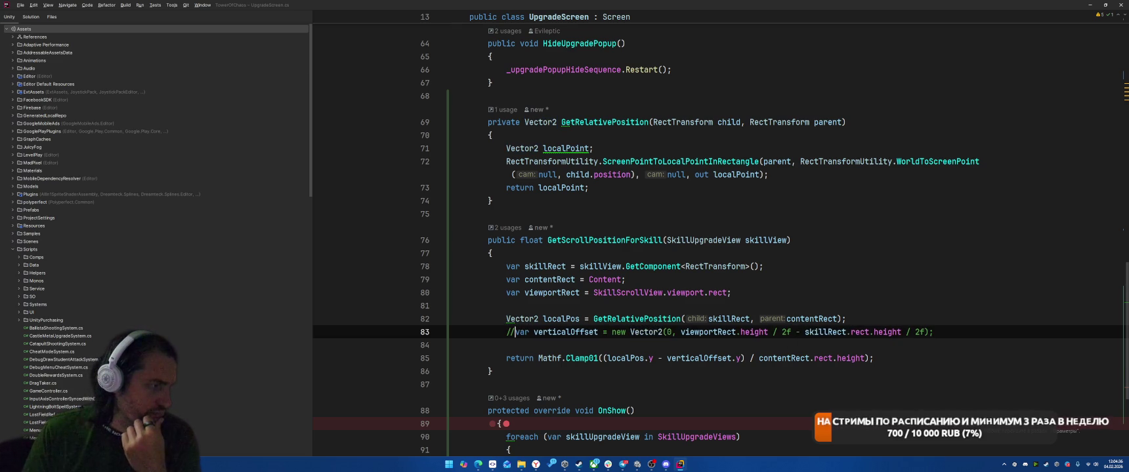
key(shift+Return)
text(var ver)
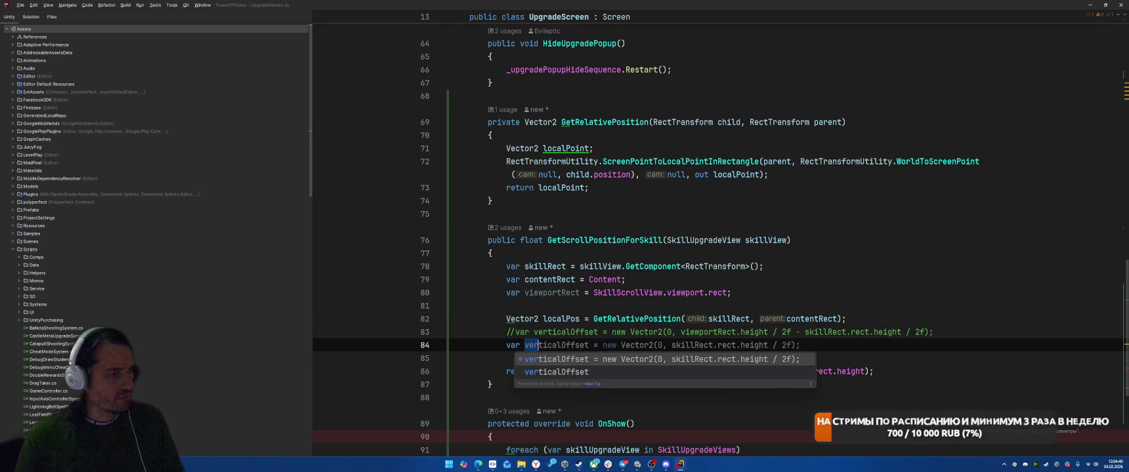
key(Down)
key(Return)
text(= Vector2)
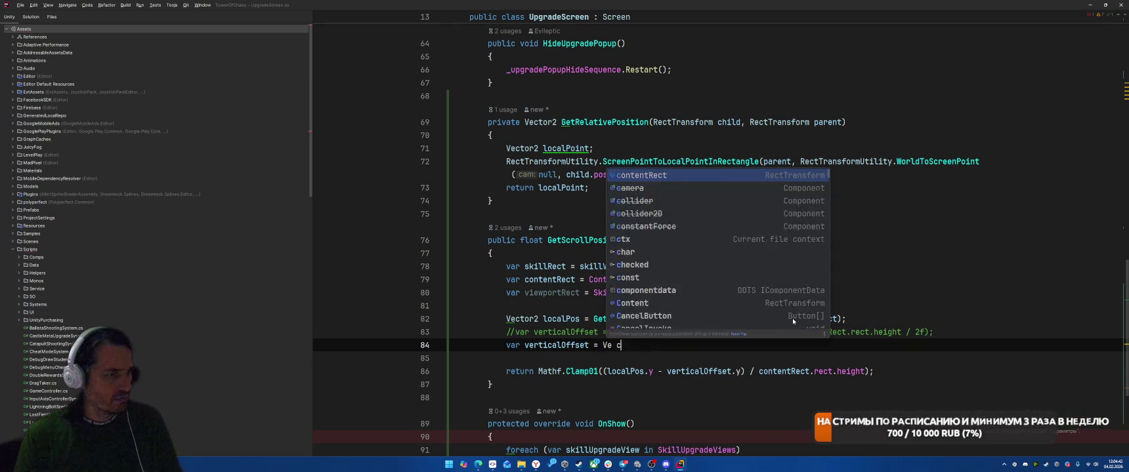
text(.zero;)
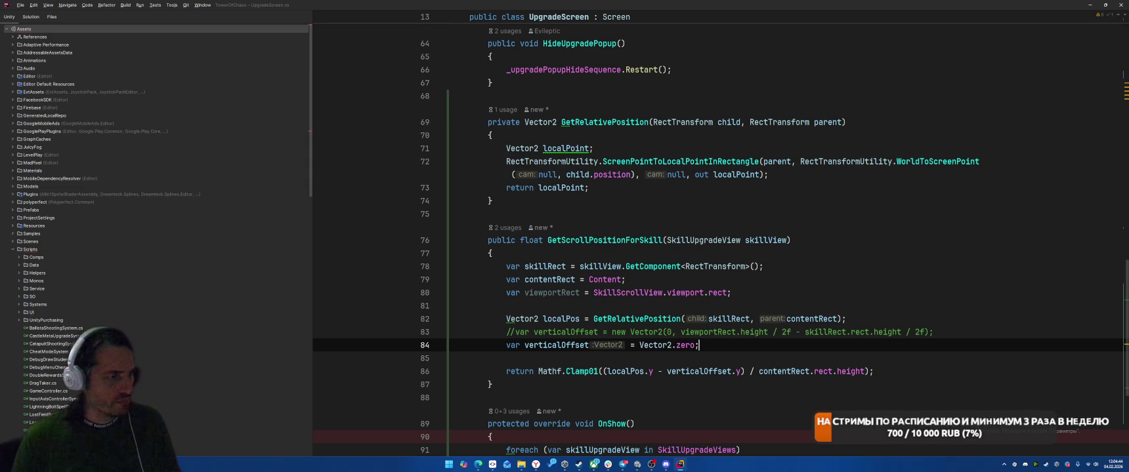
key(alt+Tab)
key(alt+Tab)
key(alt+Tab)
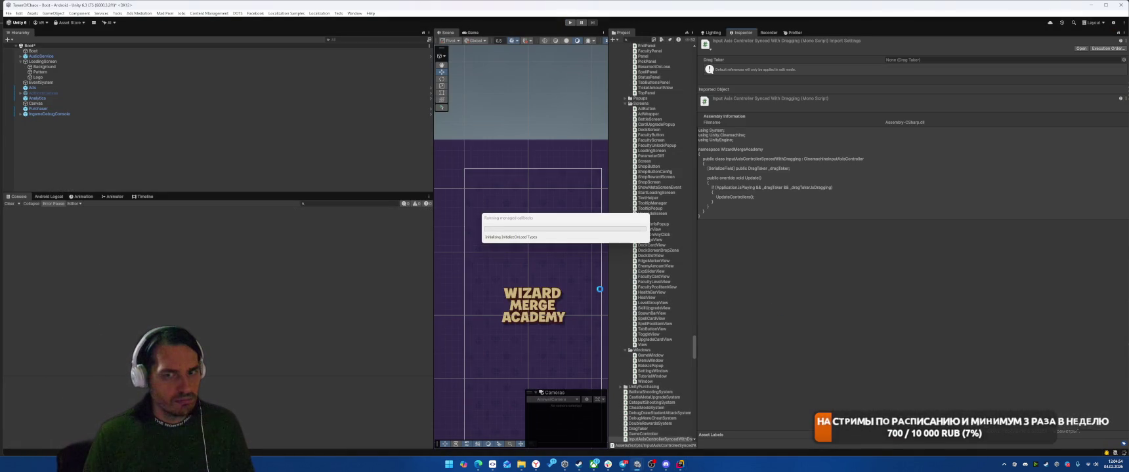
Step: After the script reload finishes, enter Play mode to reach the Level 4-5 battle screen
mouse_move(536, 465)
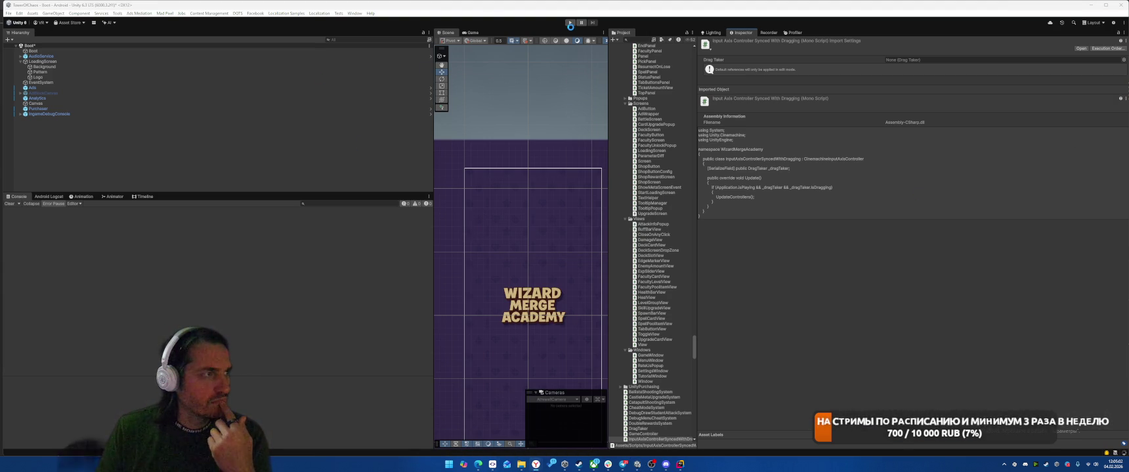
click(571, 23)
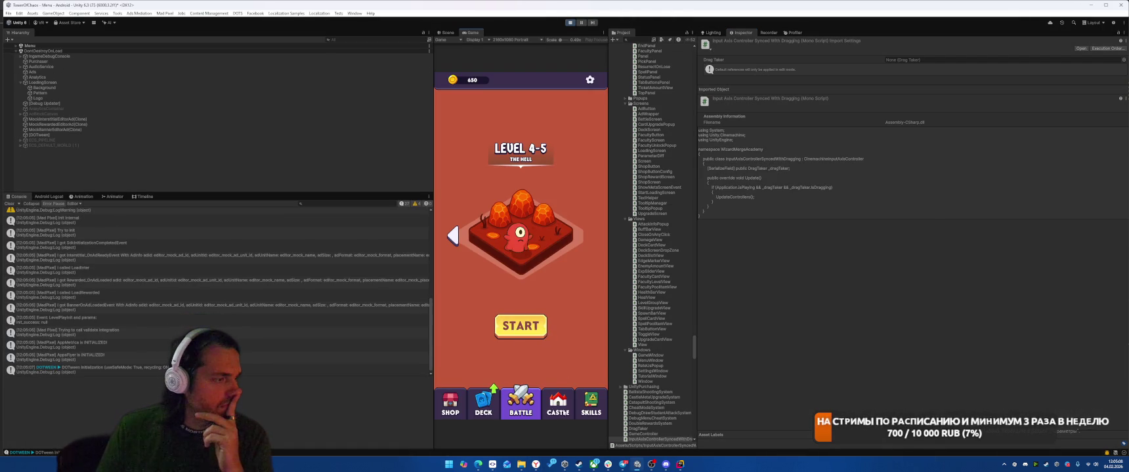
Step: Switch between the Battle and Skills screens a few times, reopening the skill tree at its top
click(588, 402)
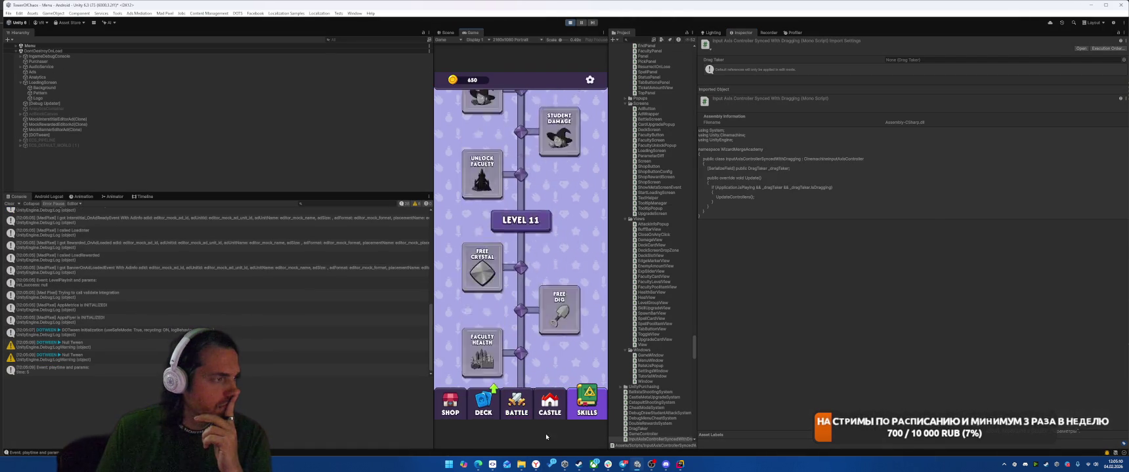
click(586, 408)
click(584, 410)
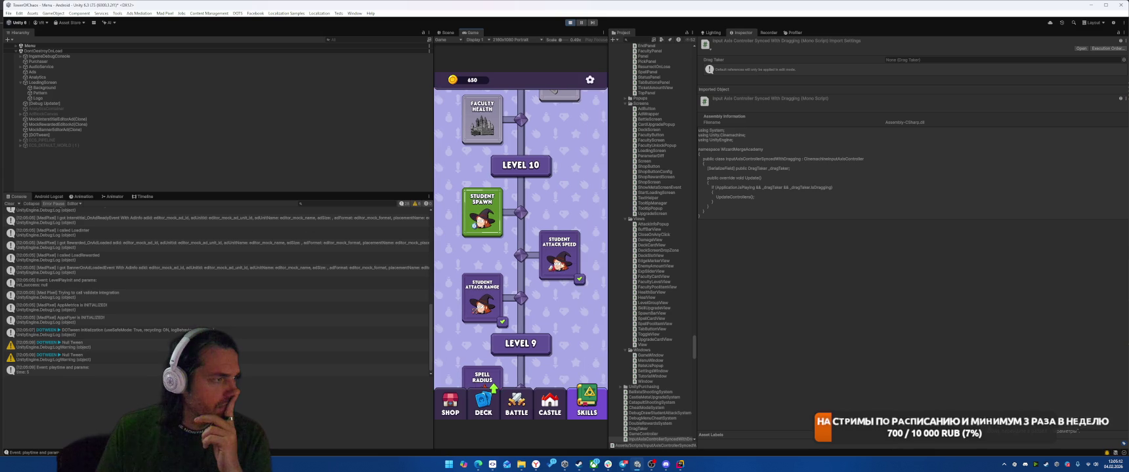
scroll(566, 178, down, 2)
click(595, 412)
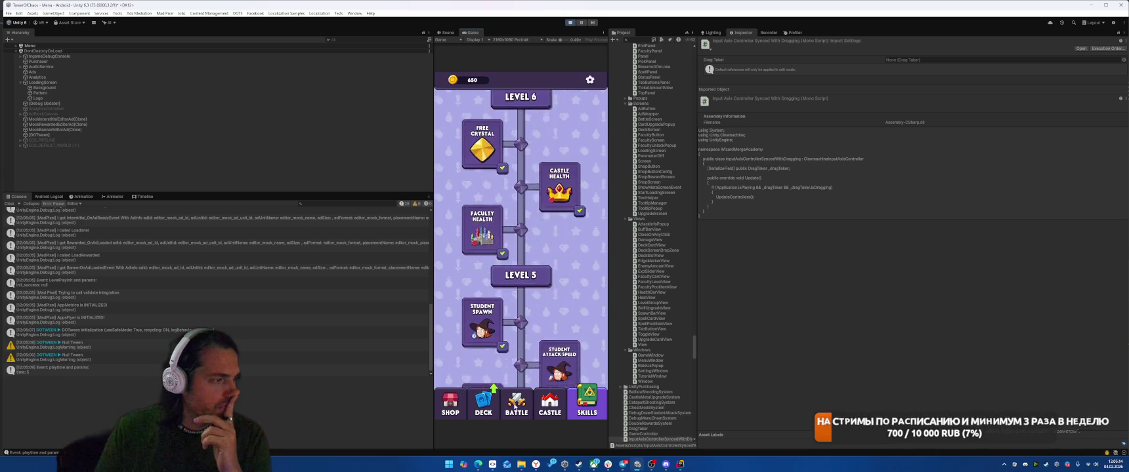
click(595, 412)
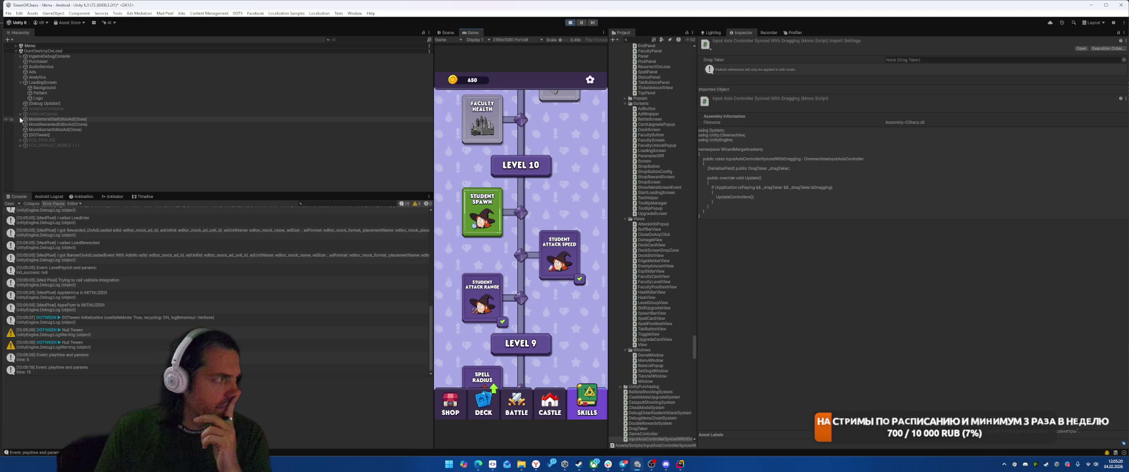
Step: In the Scene view, cycle through overlapping objects until the skill tree's scroll Viewport is selected
click(443, 32)
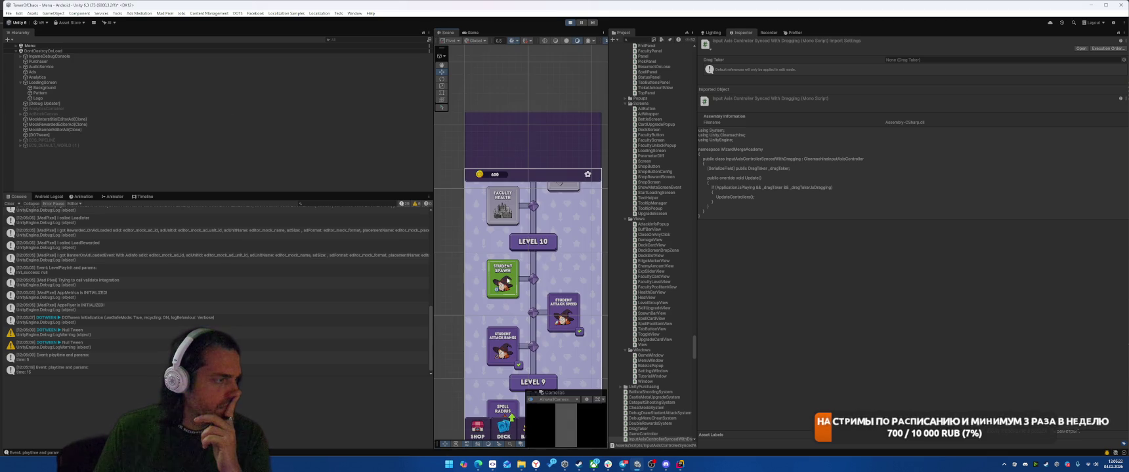
click(511, 286)
click(511, 286)
click(511, 286)
click(511, 286)
click(511, 286)
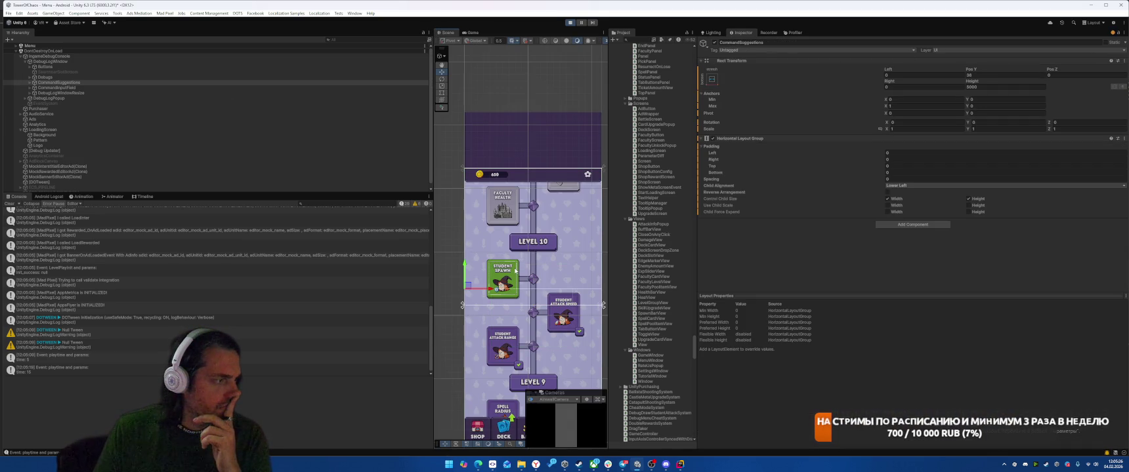
click(515, 271)
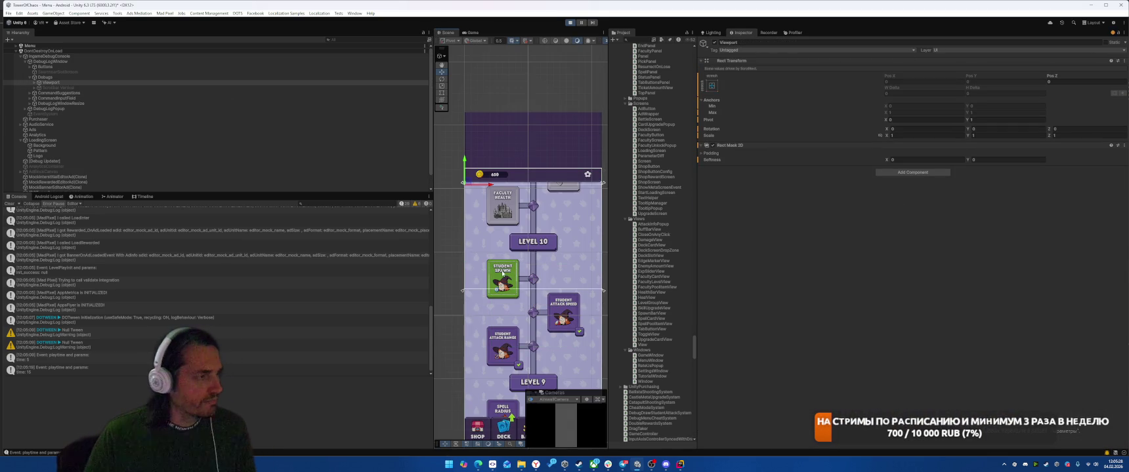
Step: Select SkillUpgrade from the Scene overlap list, review it in the hierarchy and Inspector, then exit Play mode
right_click(503, 273)
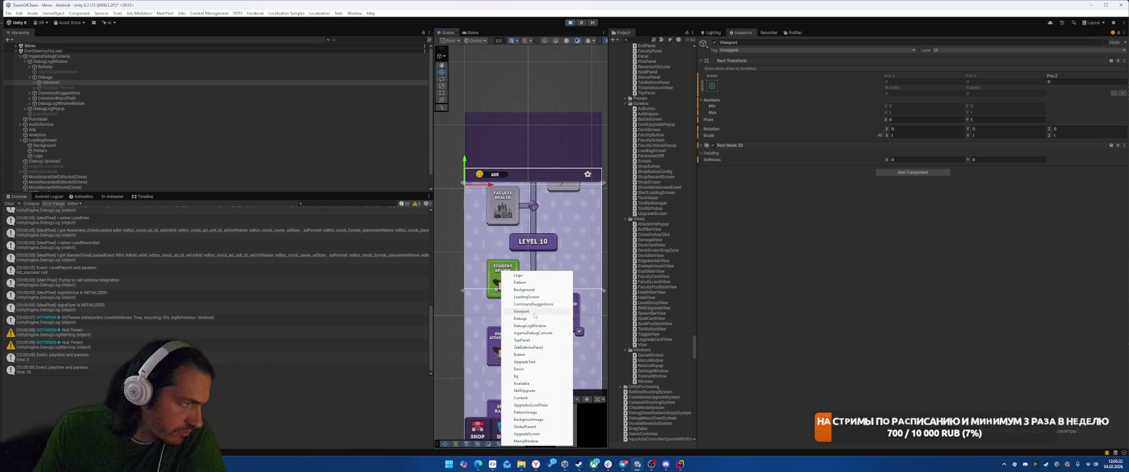
click(525, 391)
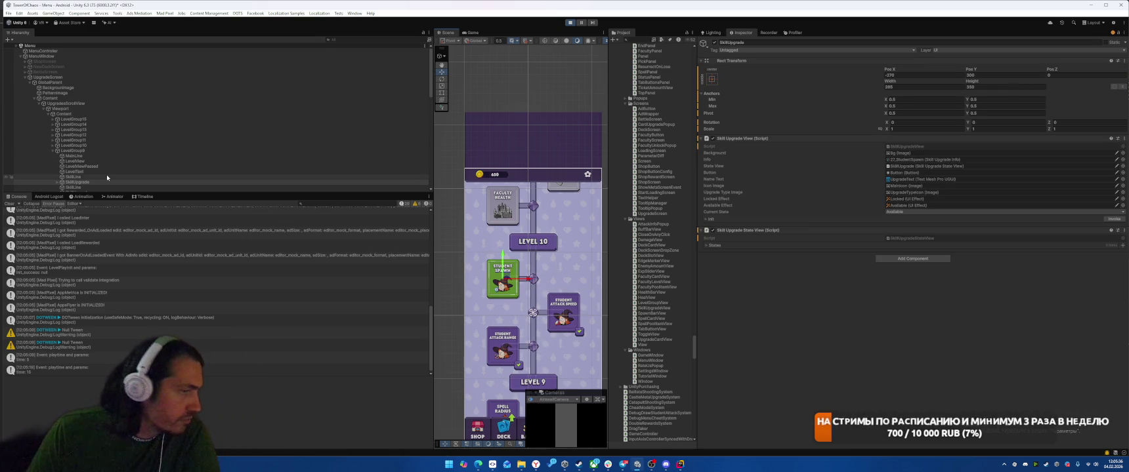
click(119, 182)
key(z)
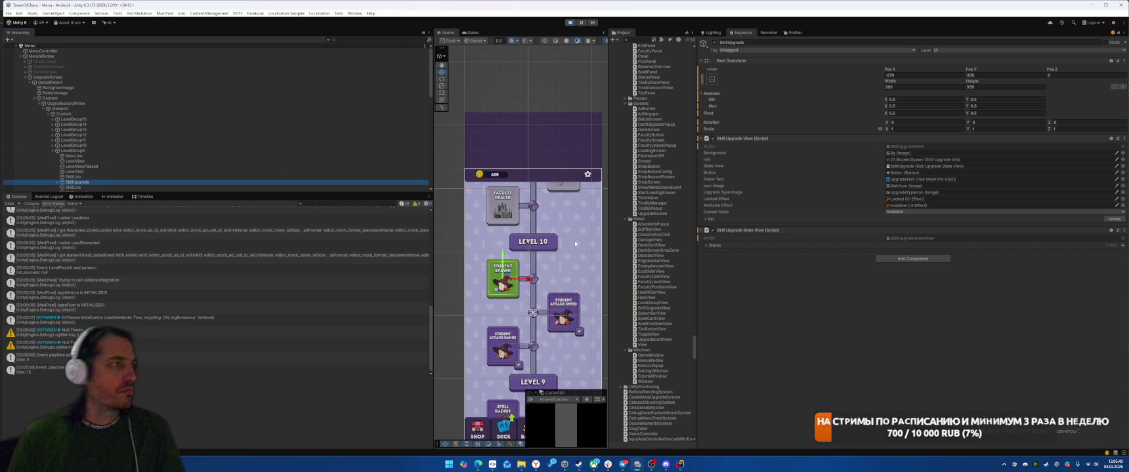
key(z)
key(x)
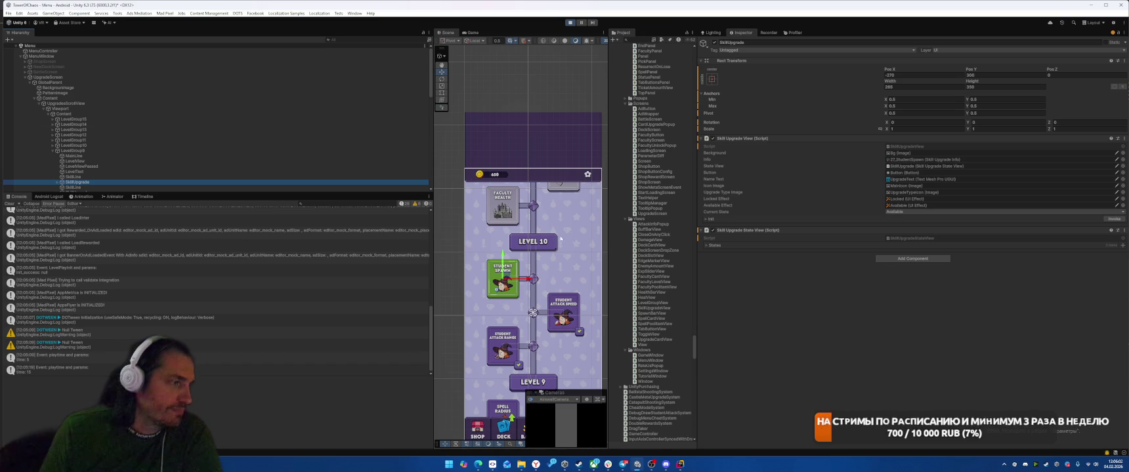
key(ctrl+p)
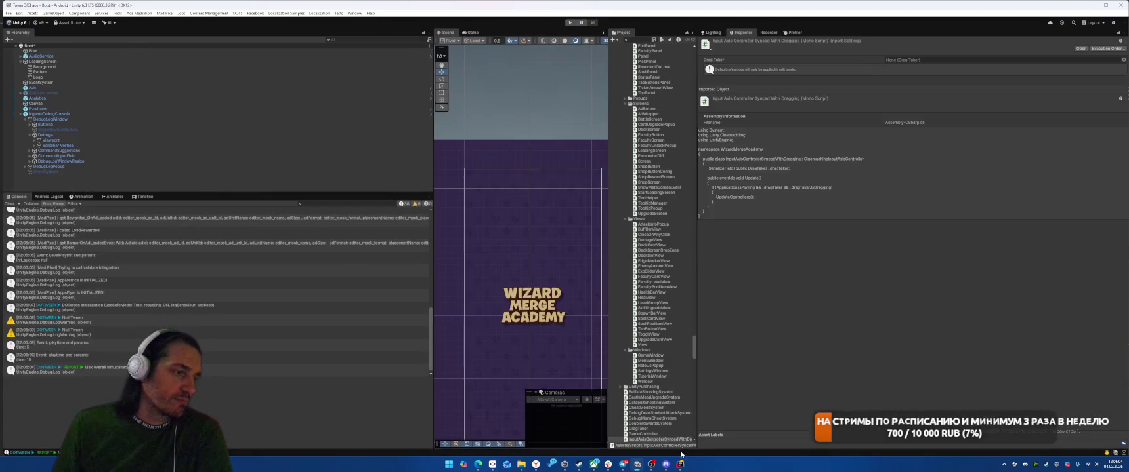
Step: Delete the Vector2.zero verticalOffset line and uncomment the original offset calculation on line 83
click(680, 464)
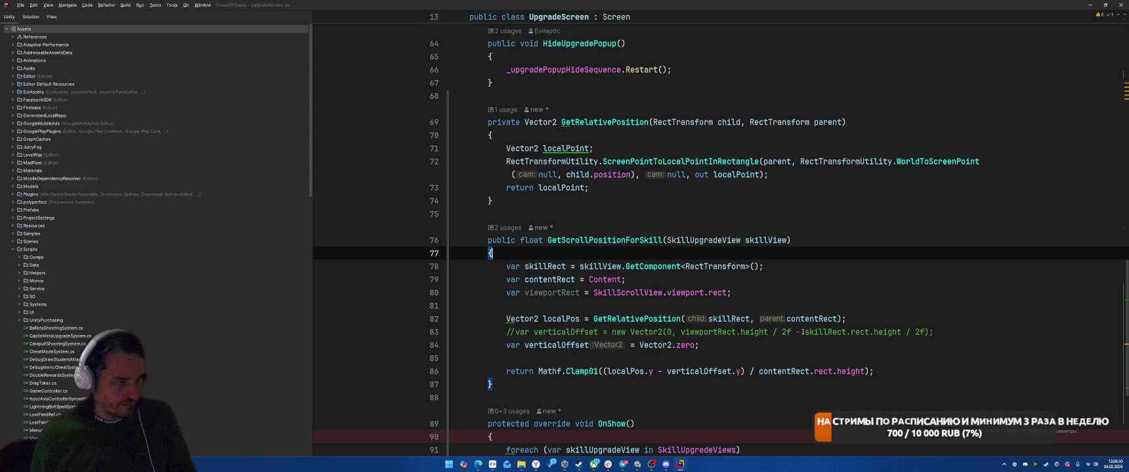
click(727, 345)
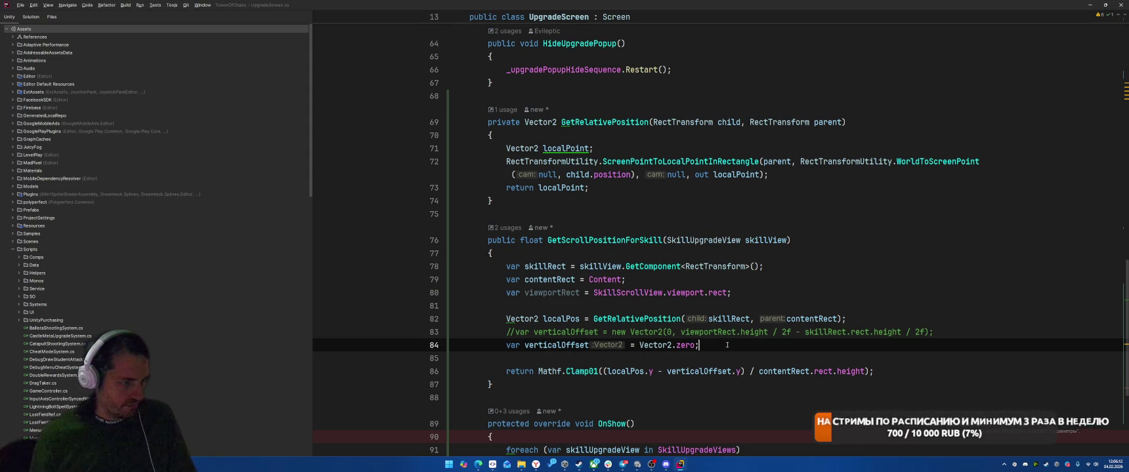
key(ctrl+y)
key(Up)
key(Up)
key(End)
key(Down)
key(ctrl+slash)
Step: Remove the viewport half-height term so verticalOffset is new Vector2(0, -skillRect.rect.height / 2f), then return to Unity
click(657, 332)
key(ctrl+Right)
key(ctrl+Right)
key(ctrl+shift+Right)
key(ctrl+shift+Right)
key(ctrl+shift+Right)
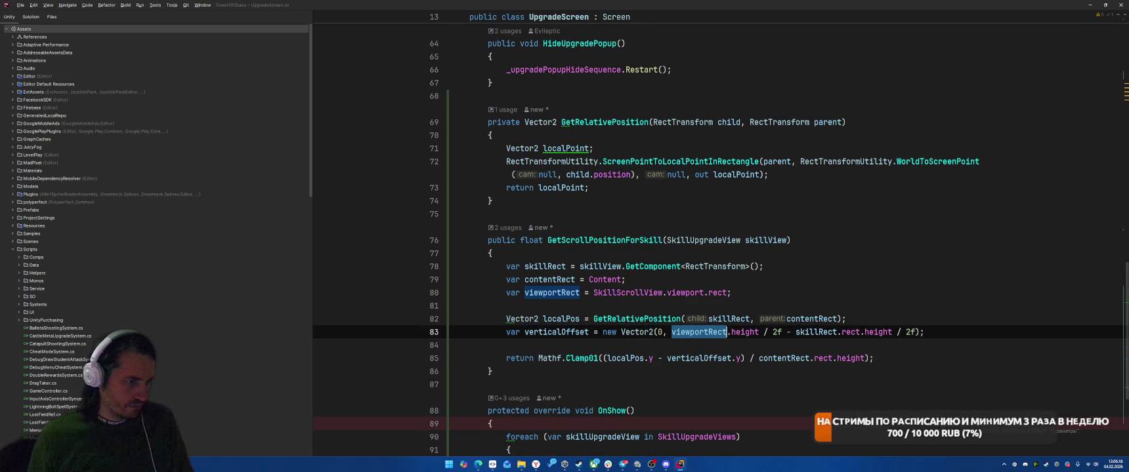
key(ctrl+shift+Right)
key(ctrl+shift+Right)
key(Delete)
key(ctrl+Right)
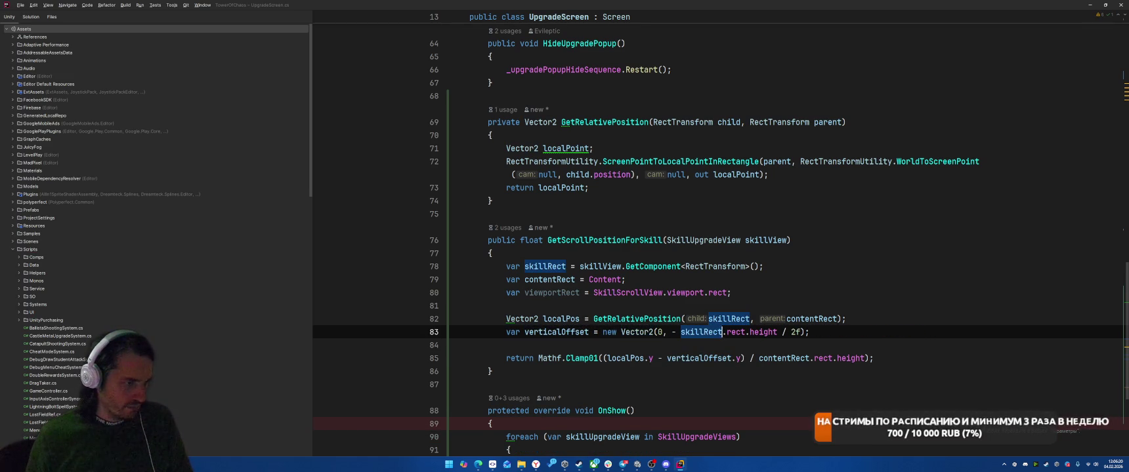
key(BackSpace)
key(alt+Tab)
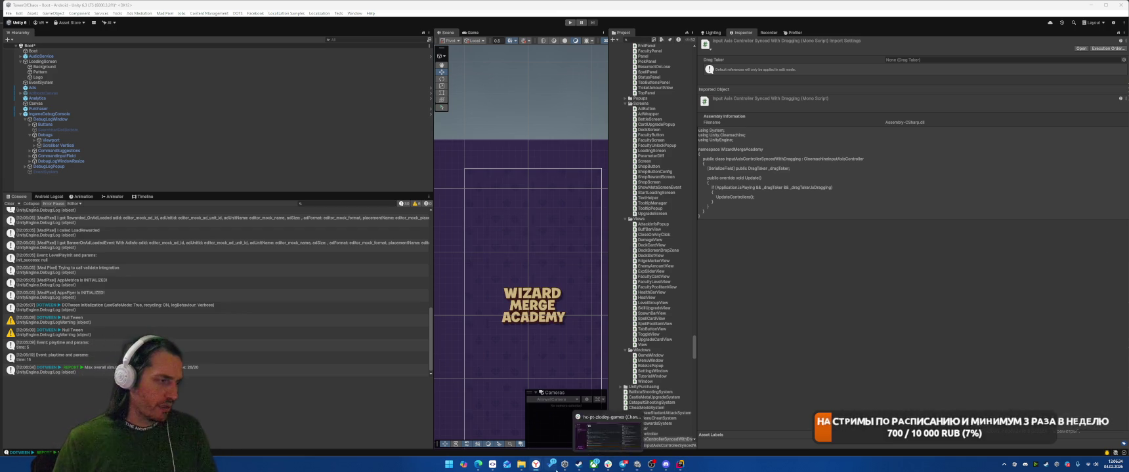
Step: In SmartGit, pull and fast-forward the vova branch to the origin/Sofiane commit
click(493, 464)
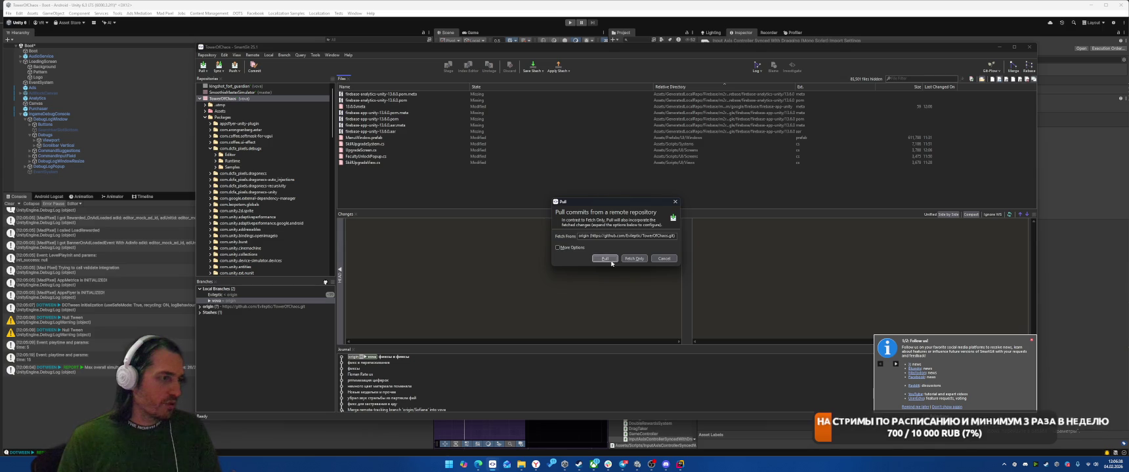
click(605, 262)
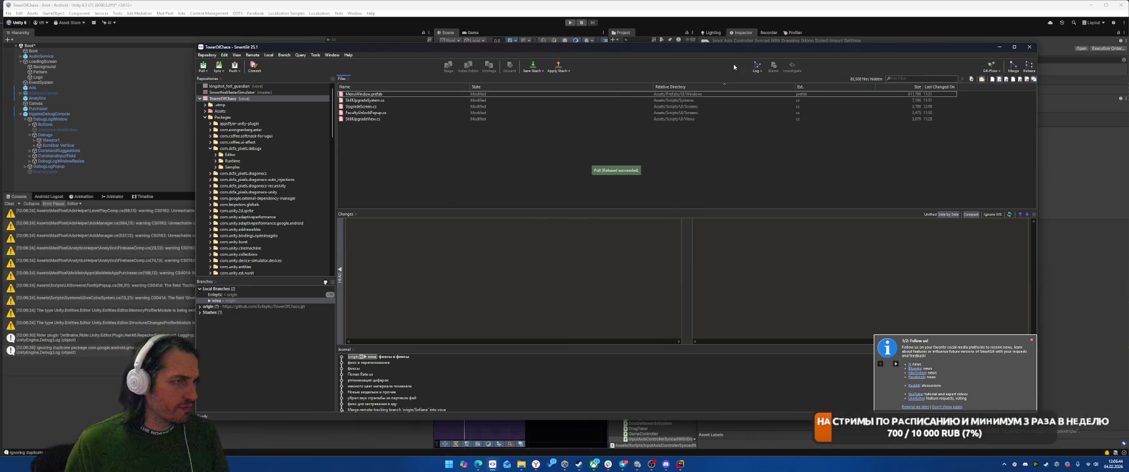
key(ctrl+l)
click(483, 91)
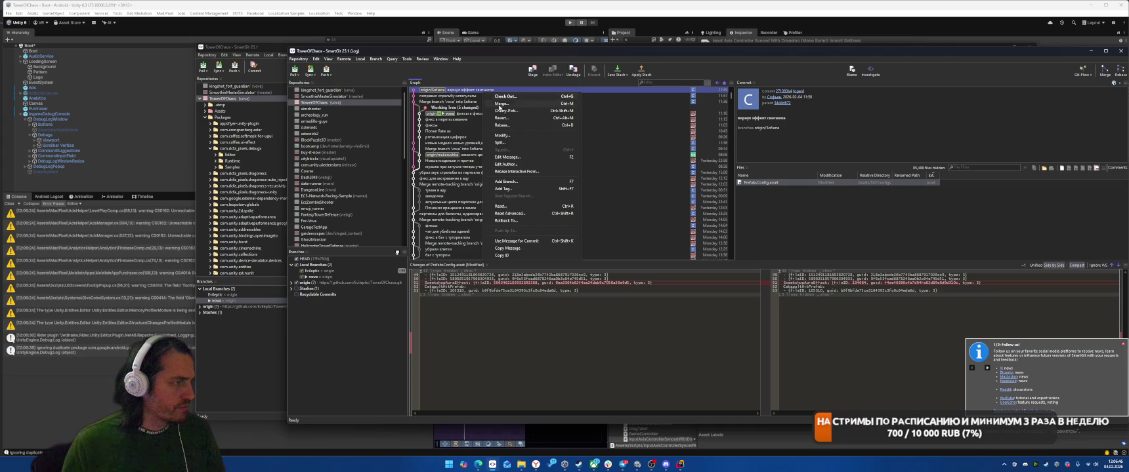
key(ctrl+m)
click(632, 260)
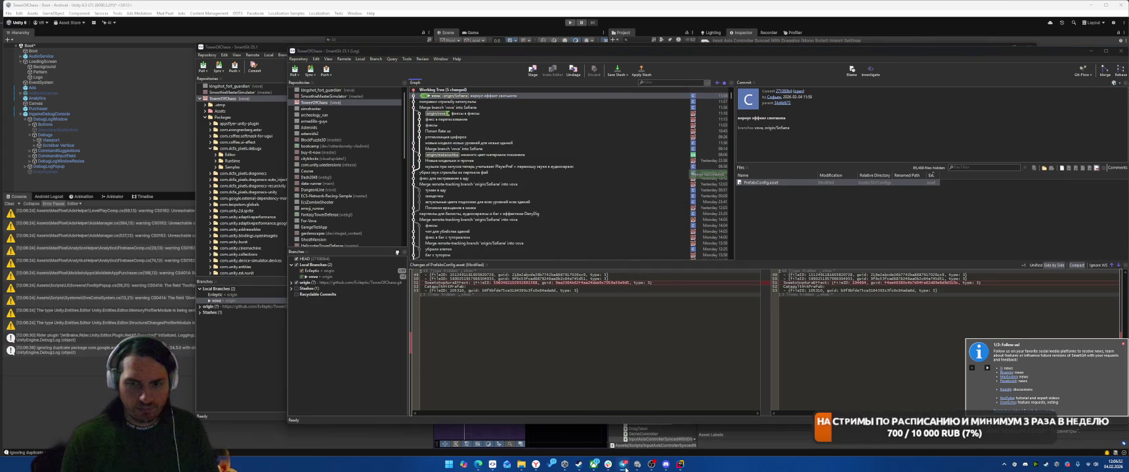
Step: Let Unity reimport, review the catapult fix and merge commits in the log, then go back to Unity
click(1090, 50)
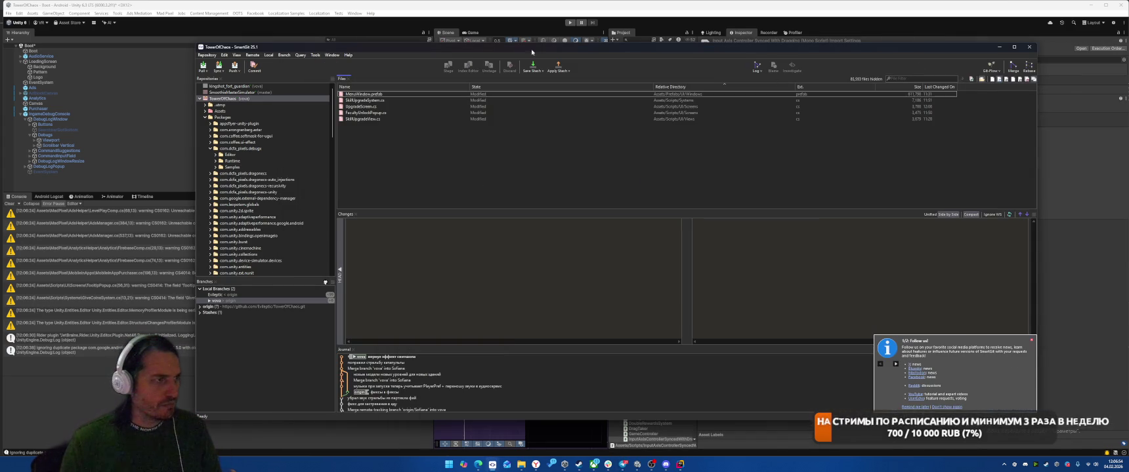
click(673, 9)
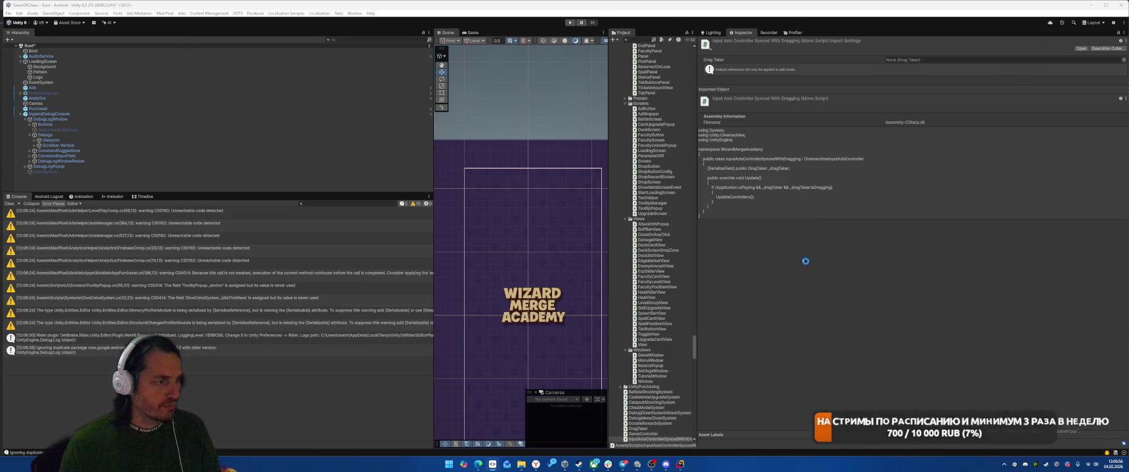
click(493, 464)
click(515, 102)
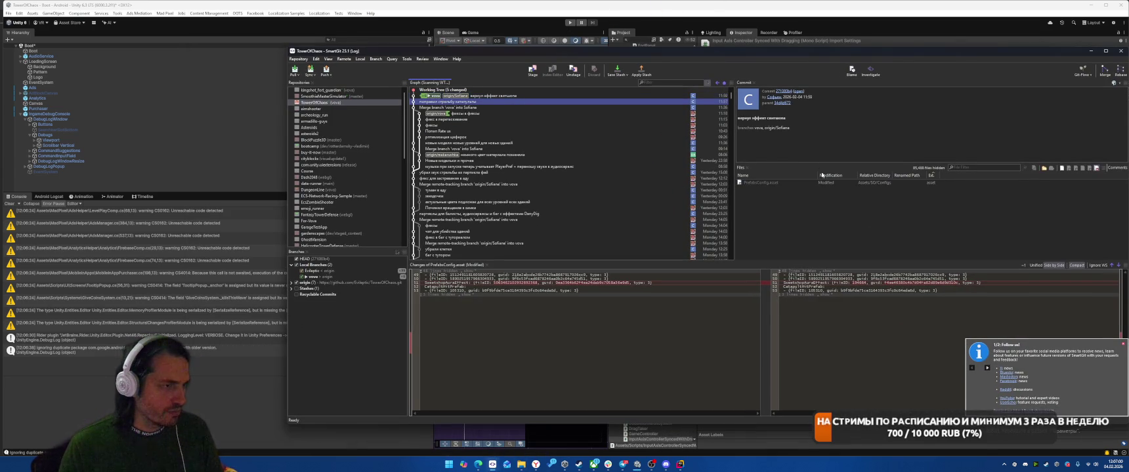
click(515, 109)
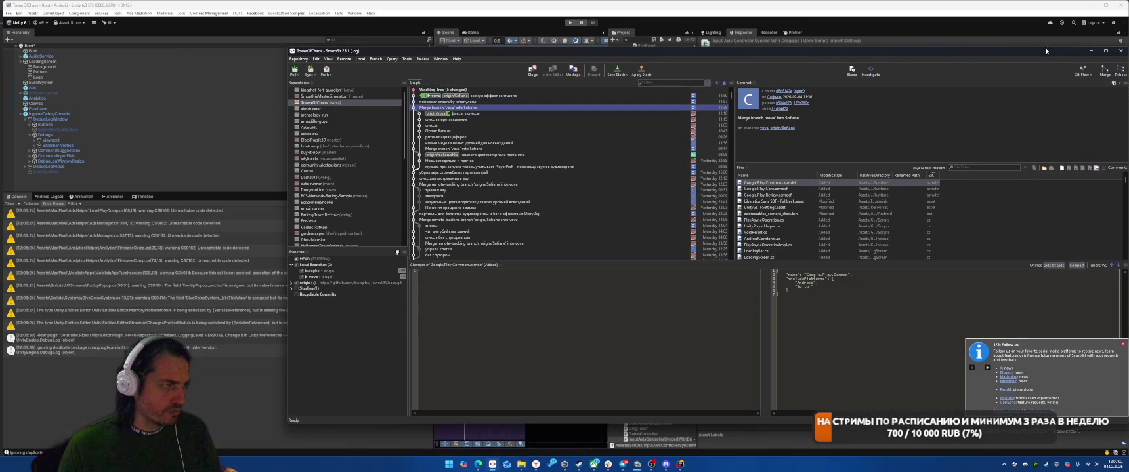
click(561, 30)
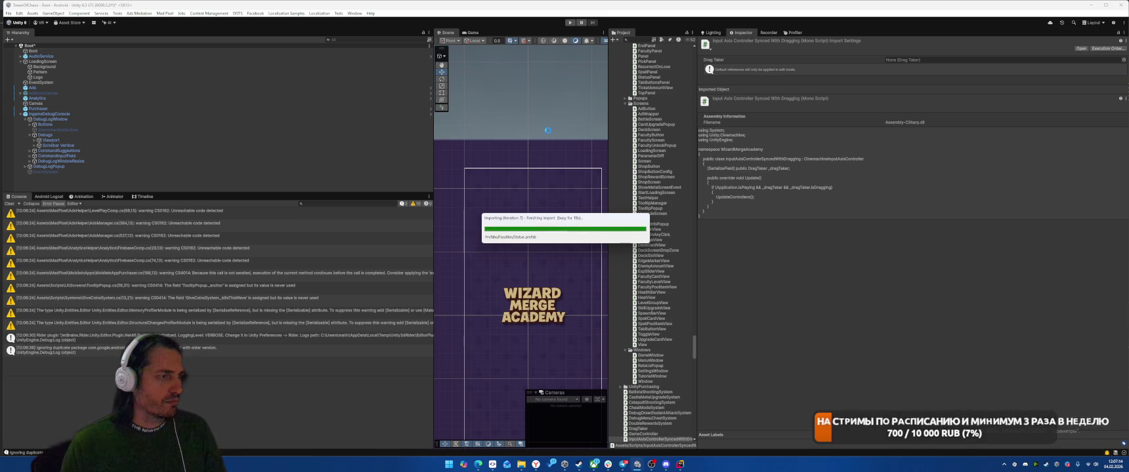
click(570, 23)
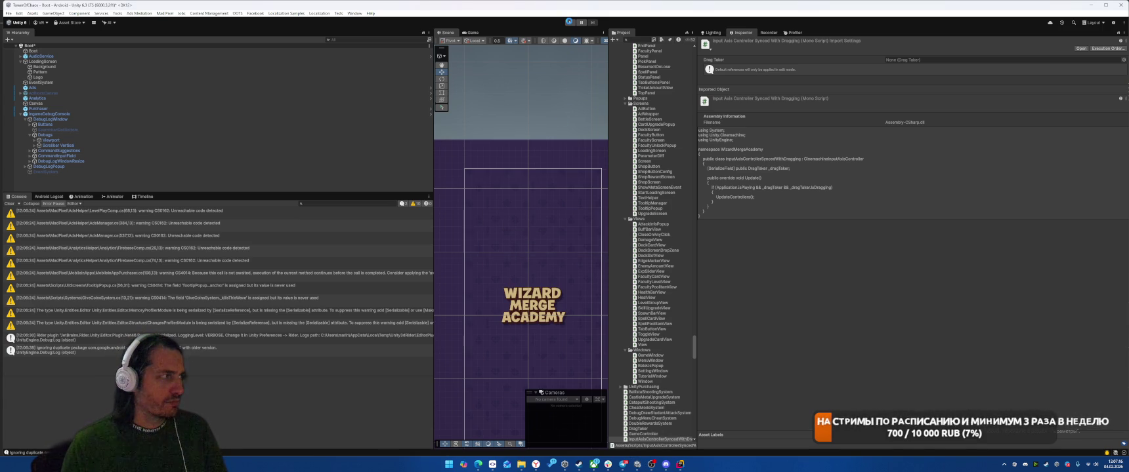
Step: Run the game, open the skill tree, and buy Faculty Health and Free Dig
click(570, 23)
click(569, 23)
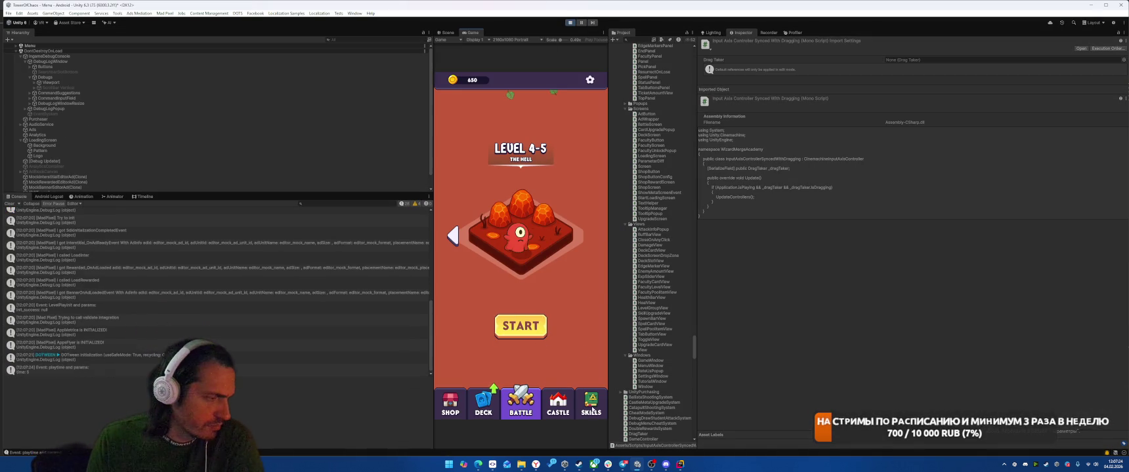
click(591, 411)
scroll(549, 109, up, 3)
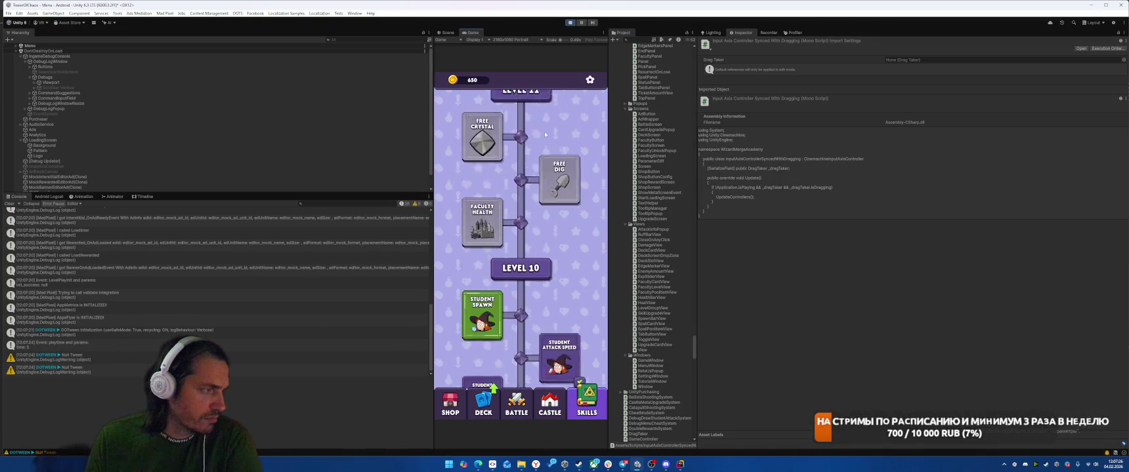
click(485, 224)
click(525, 255)
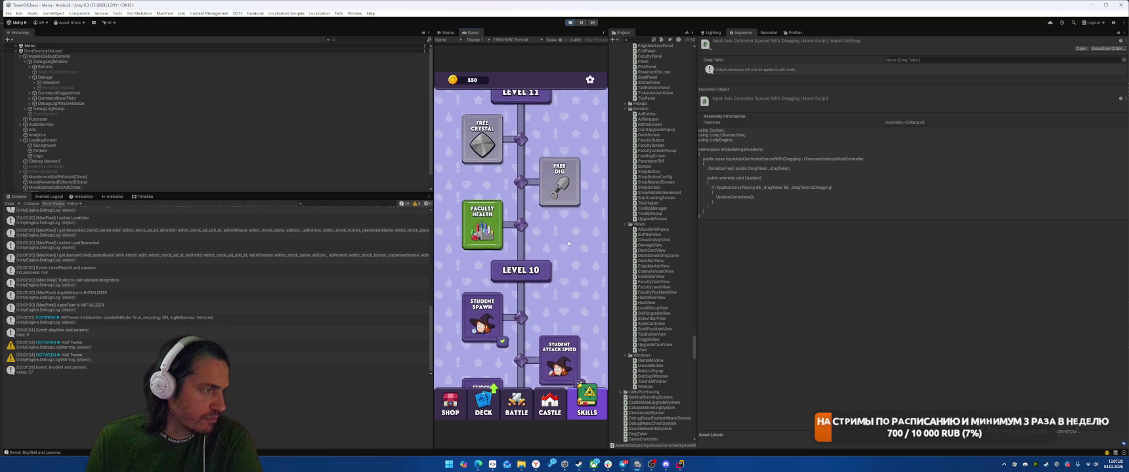
click(559, 217)
click(525, 272)
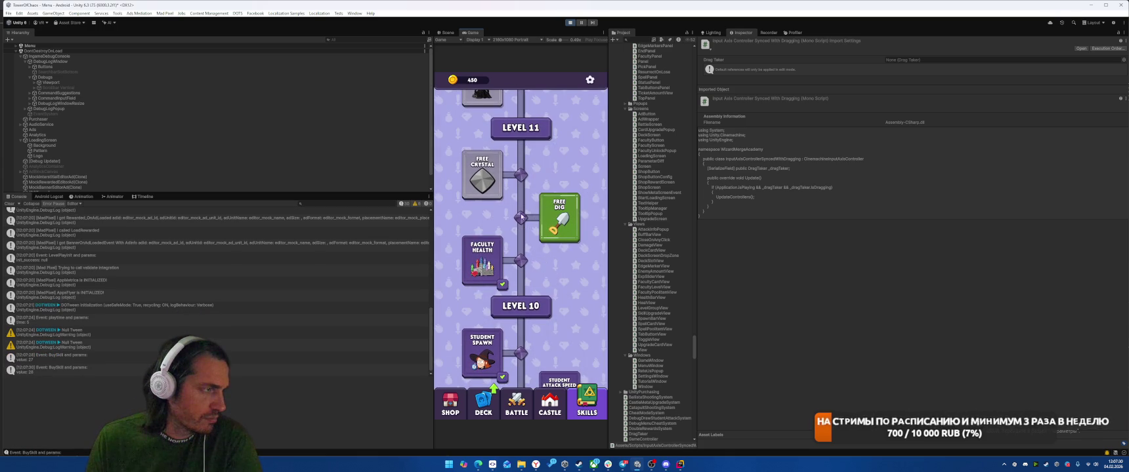
Step: Buy Free Crystal, Unlock Faculty for 100 gold, and Student Damage, then switch to Rider
click(482, 174)
click(521, 272)
click(482, 118)
click(521, 272)
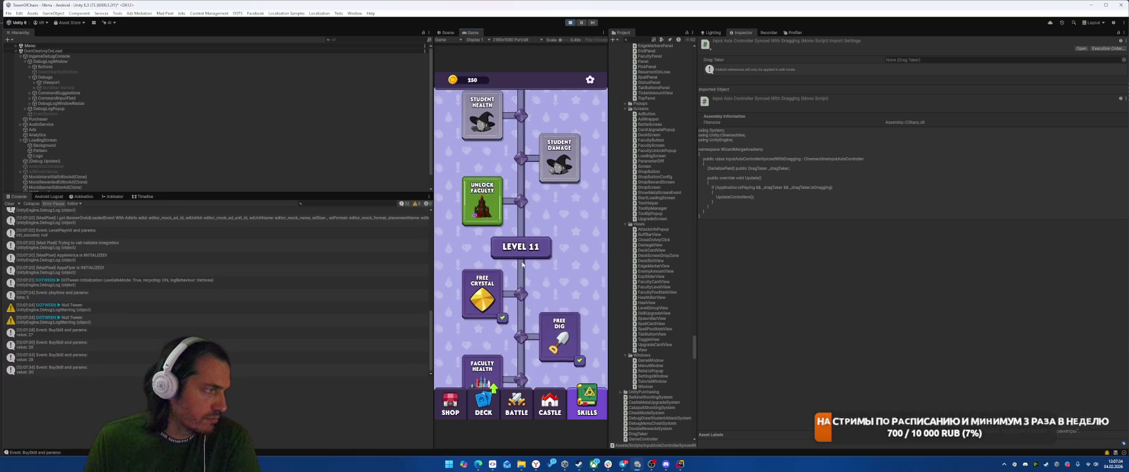
click(525, 333)
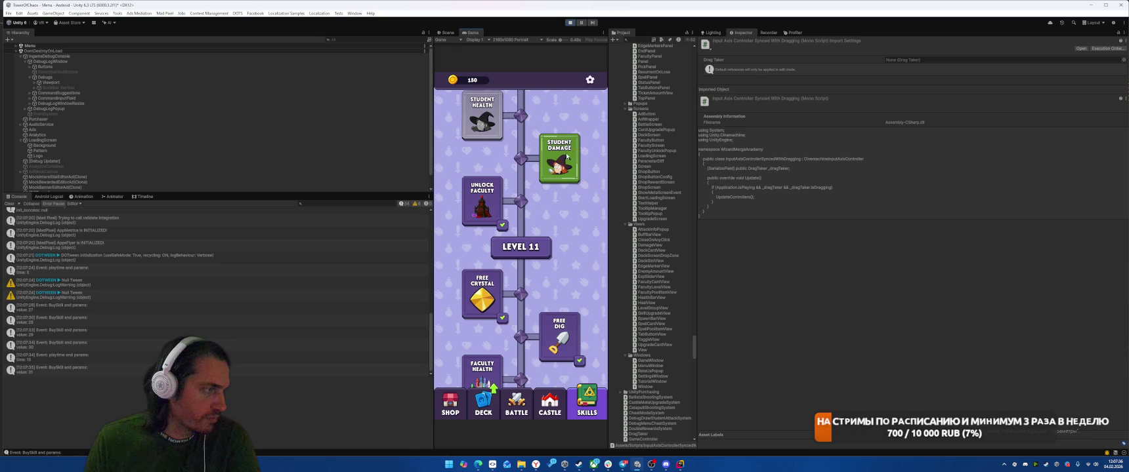
click(559, 157)
click(521, 271)
key(alt+Tab)
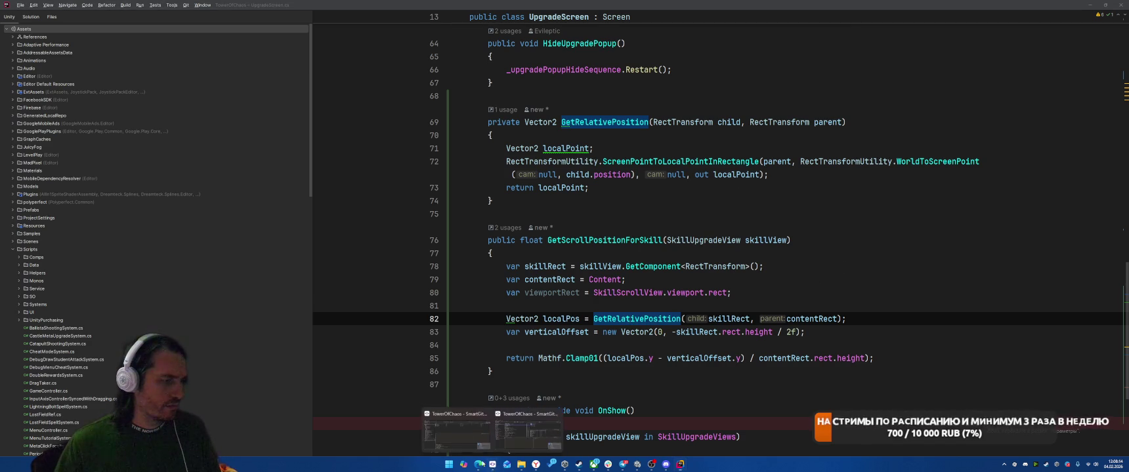
Step: Commit all five changed files with the message 'фикс в скролл' and push them to the remote
click(492, 465)
key(ctrl+a)
right_click(413, 107)
click(477, 151)
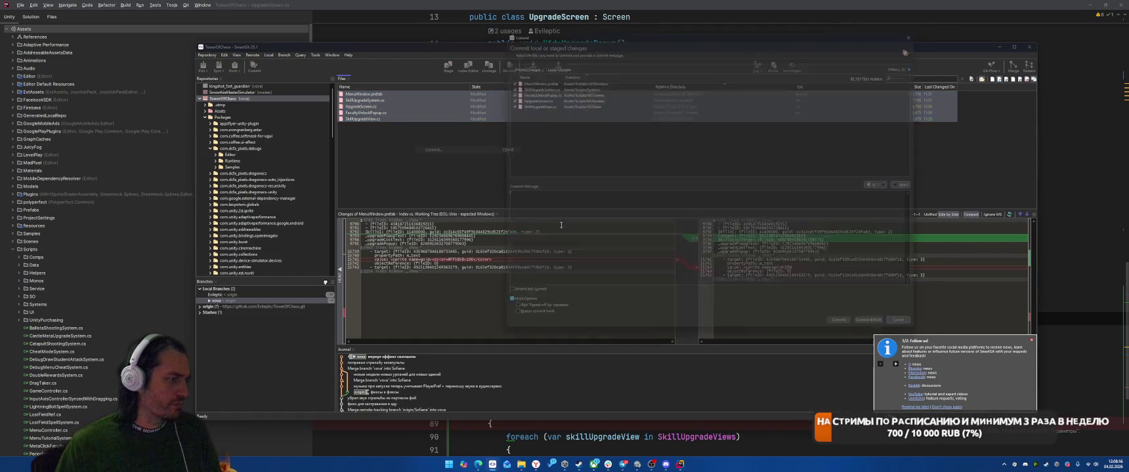
text(икс в скролл)
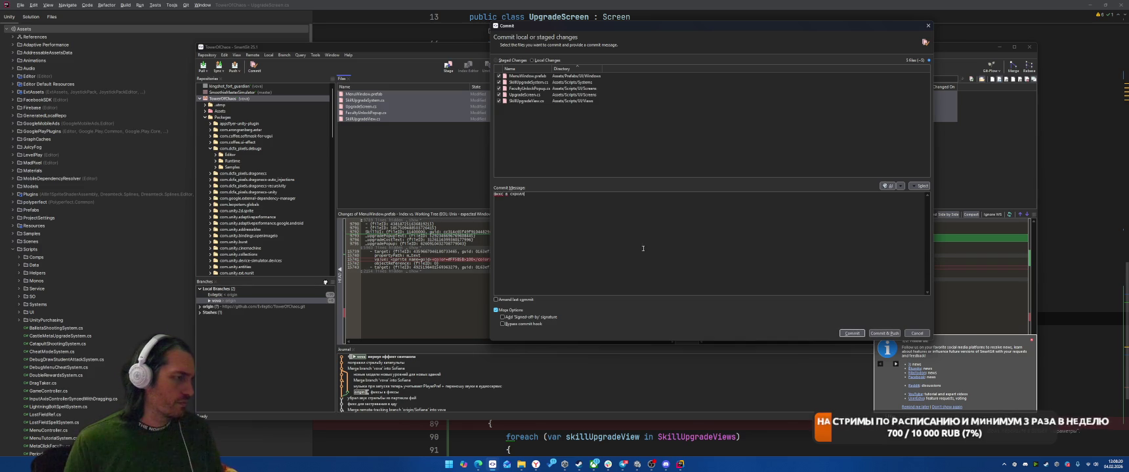
key(ctrl+Return)
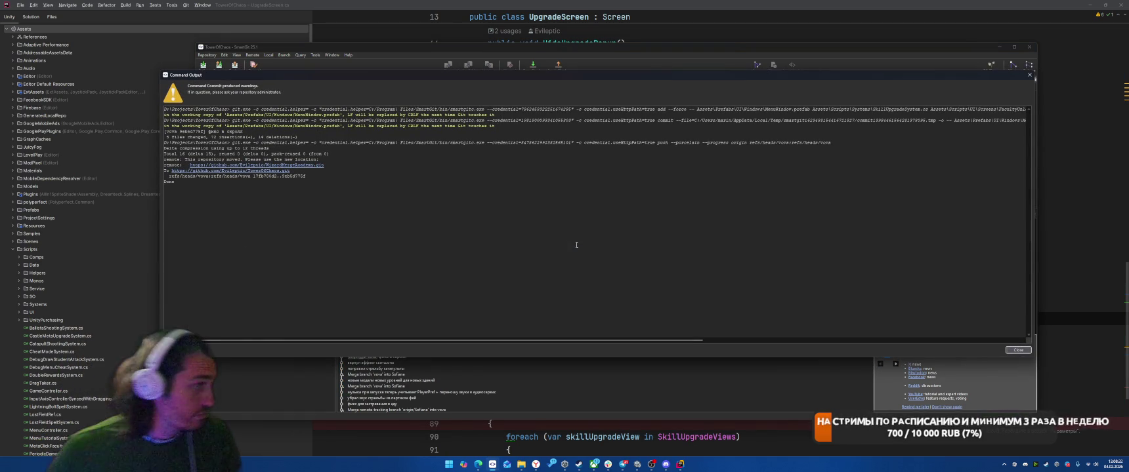
key(Escape)
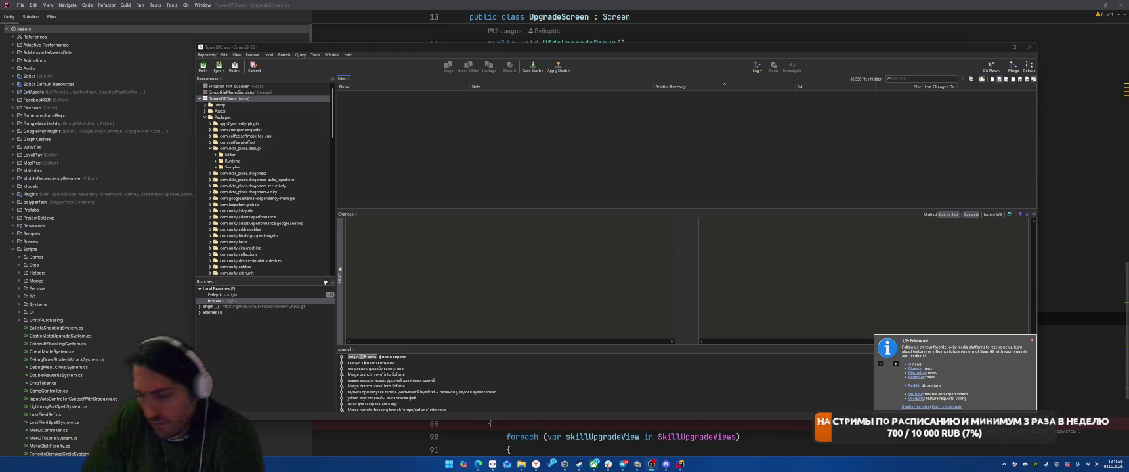
Step: On the YouGile board, move the Skills-screen rewind card to To test and both notification cards to To fix, then reload
mouse_move(536, 465)
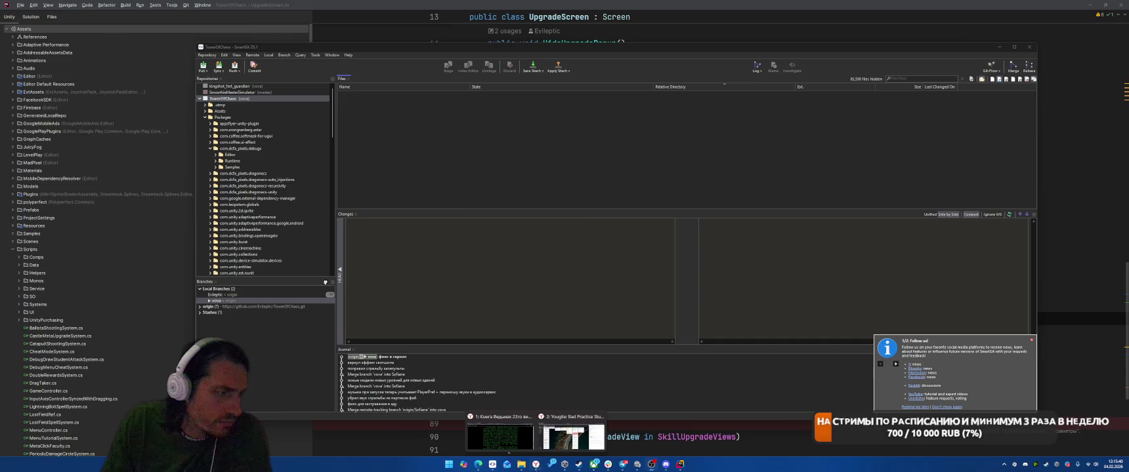
click(571, 437)
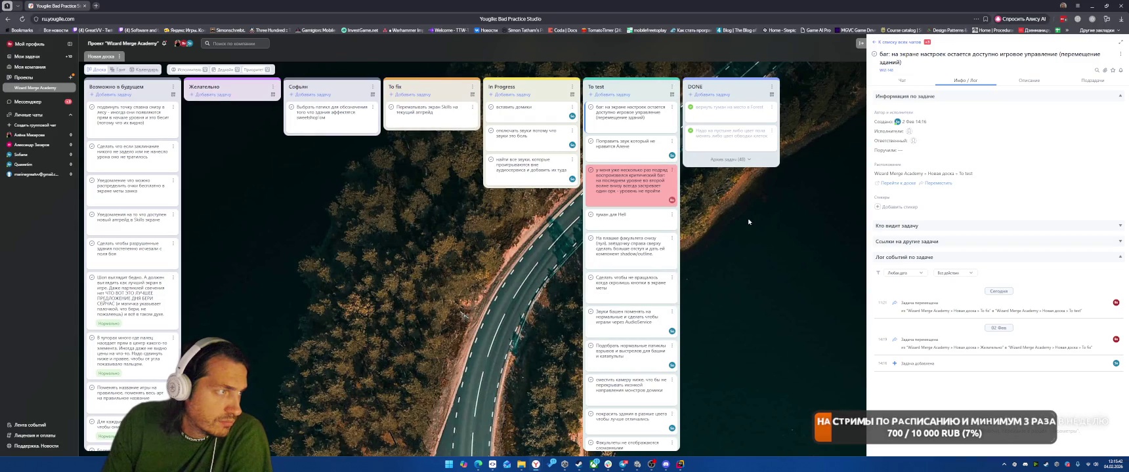
drag(423, 111, 630, 112)
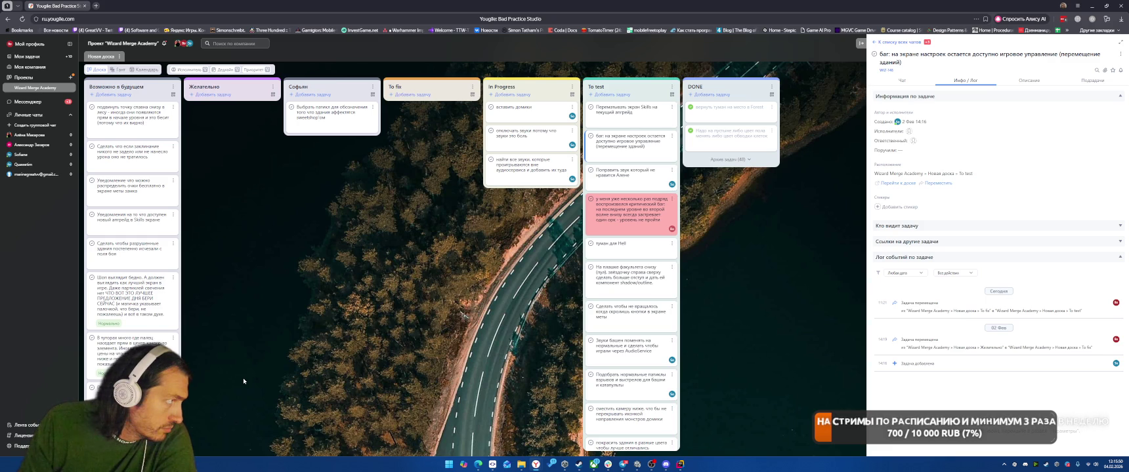
mouse_move(148, 190)
mouse_down()
mouse_move(295, 131)
mouse_move(426, 115)
mouse_up()
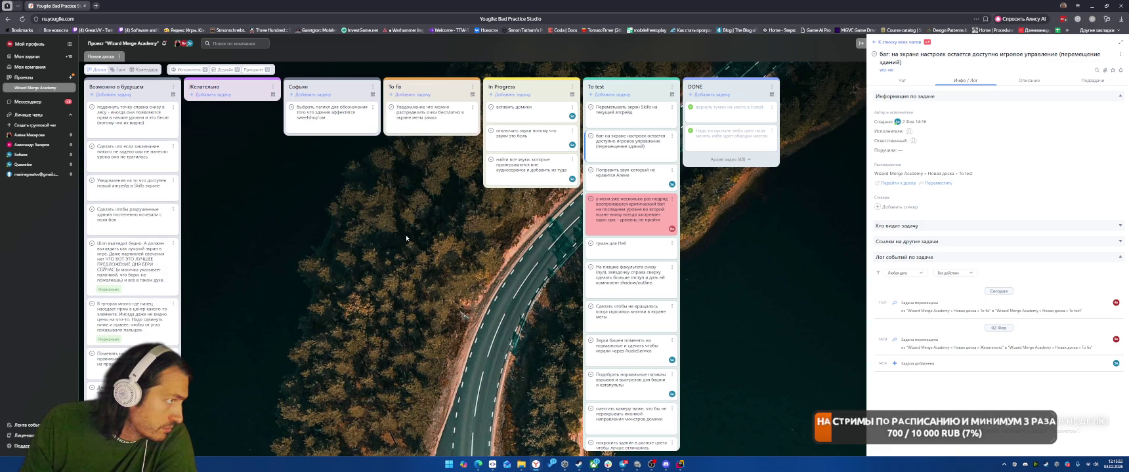
drag(143, 186, 437, 146)
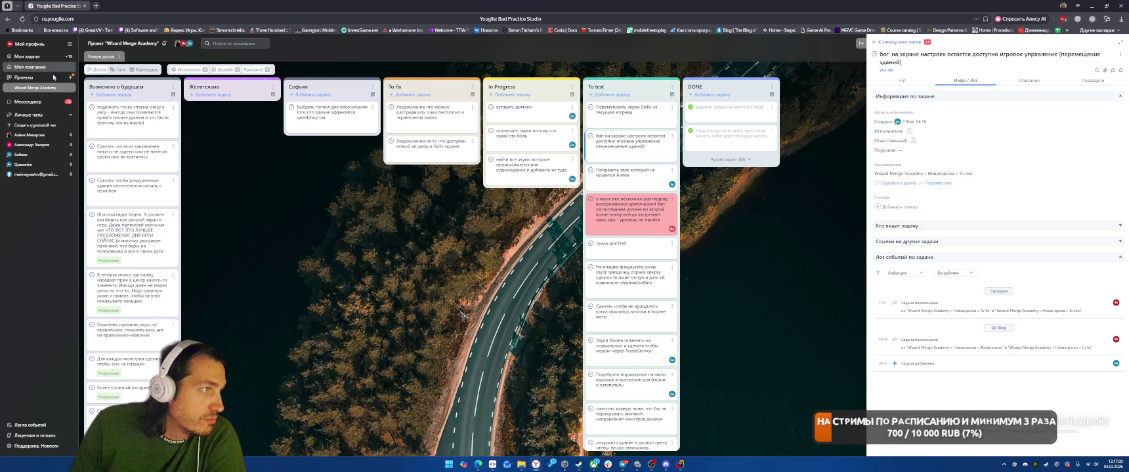
key(F5)
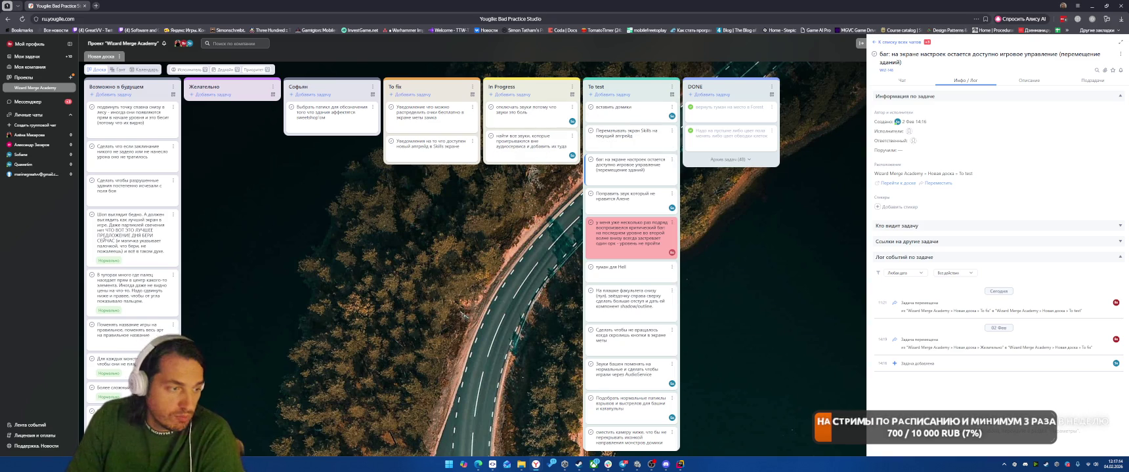
click(638, 465)
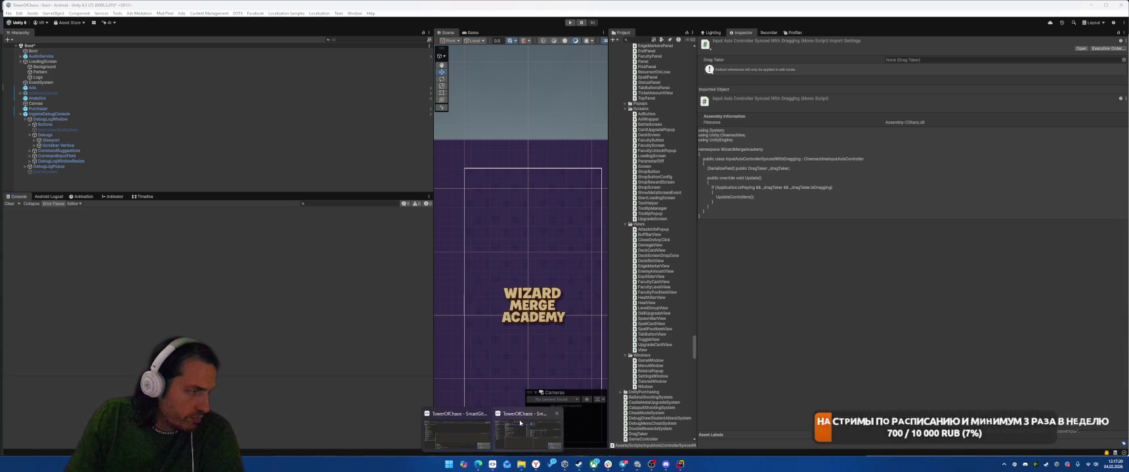
Step: Pull the latest commits from the remote in SmartGit
click(507, 465)
click(293, 71)
key(Return)
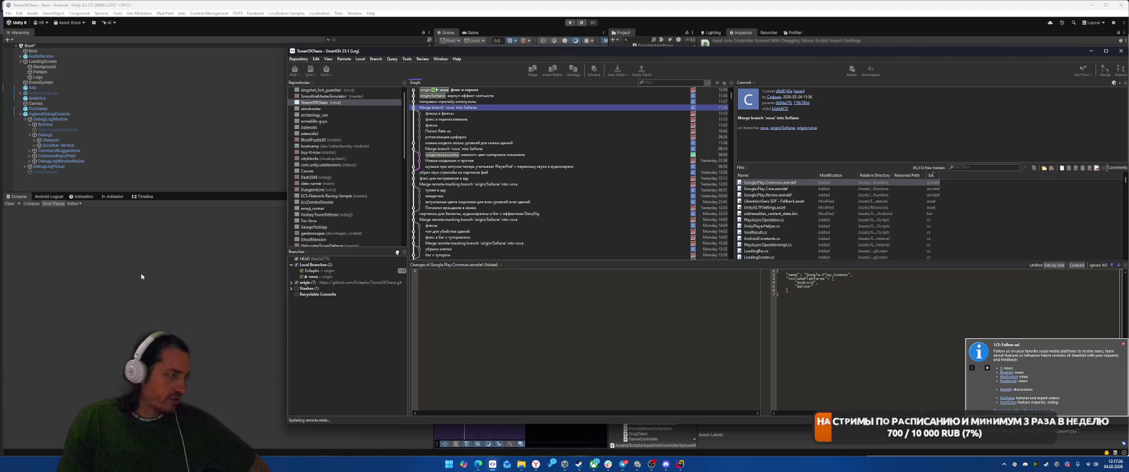
Step: Start the game in Unity's Play mode and launch the level from the game menu
click(684, 43)
click(569, 23)
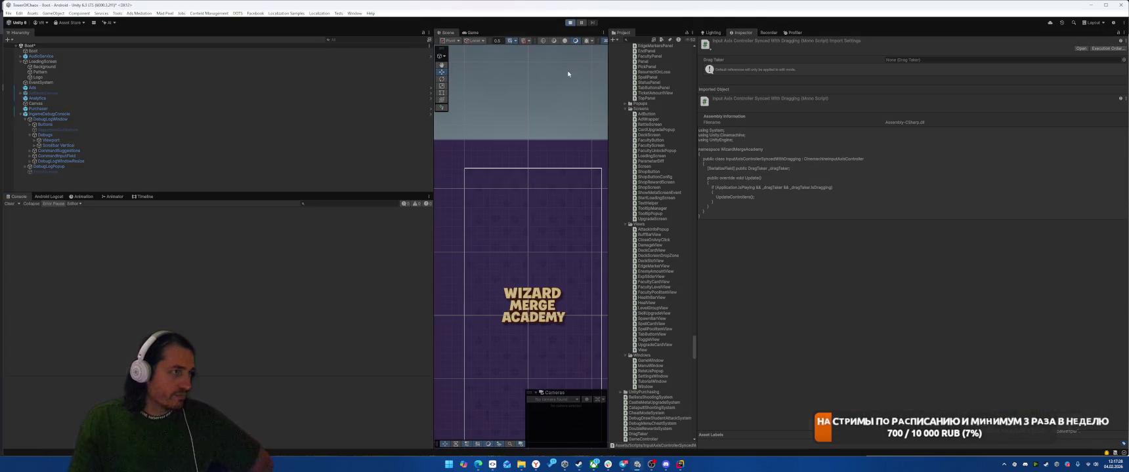
click(520, 328)
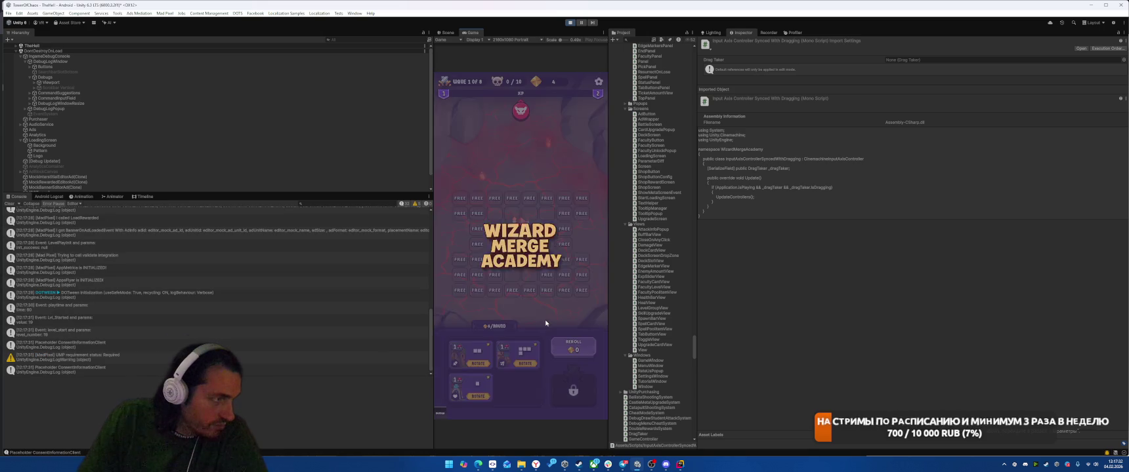
Step: Place the hand cards, including Airwall, Small Mine and Terraform, onto the grid
mouse_move(477, 383)
mouse_down()
mouse_move(506, 300)
mouse_move(495, 223)
mouse_up()
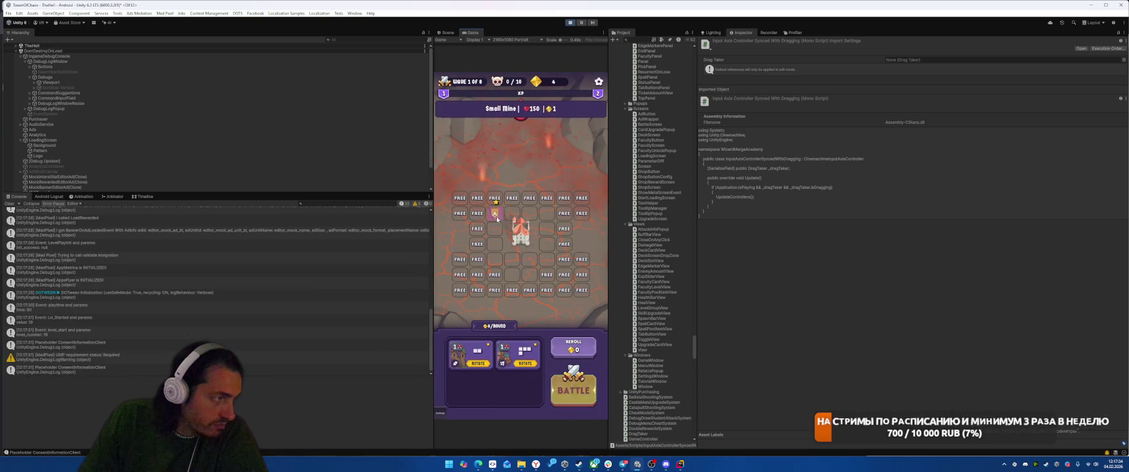
drag(515, 348, 528, 264)
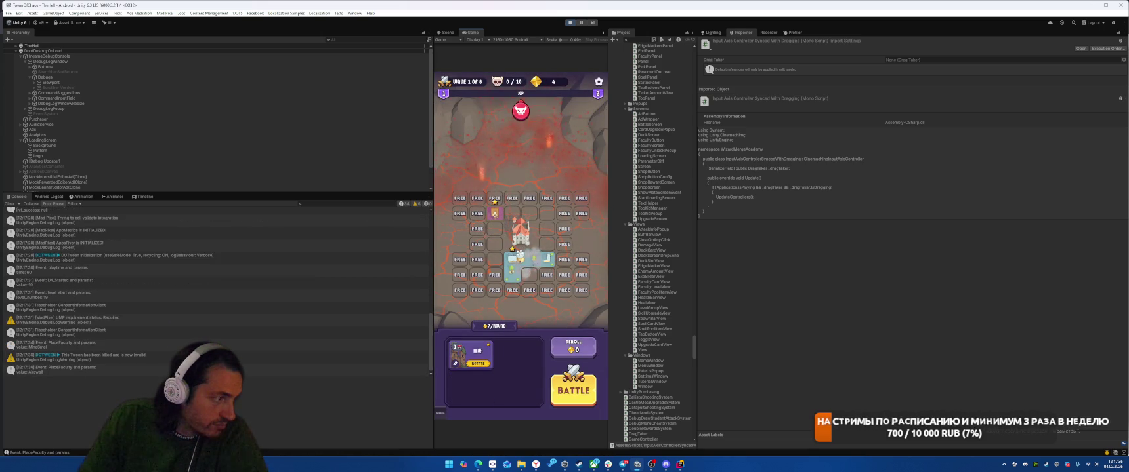
drag(481, 353, 494, 250)
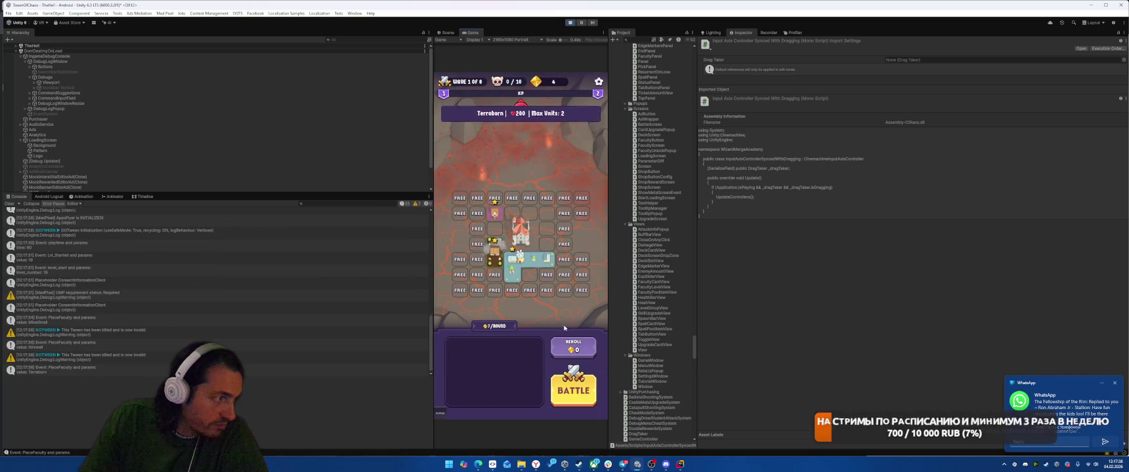
mouse_move(517, 359)
mouse_down()
mouse_move(518, 252)
mouse_move(495, 211)
mouse_up()
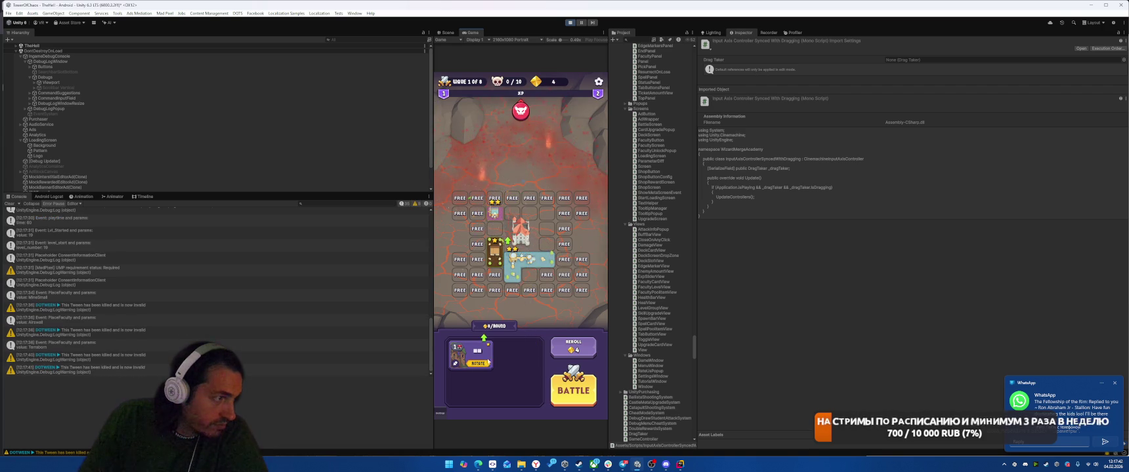
drag(486, 357, 520, 210)
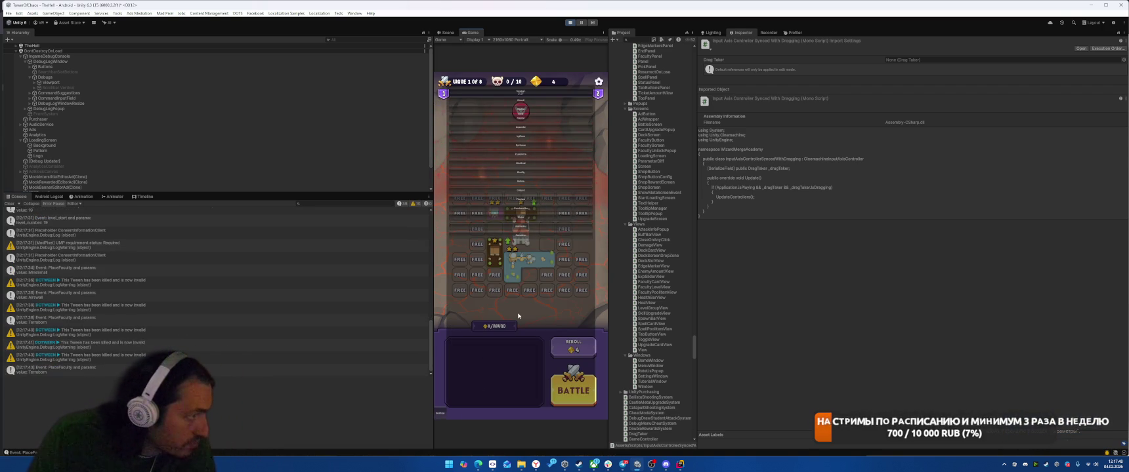
Step: Add cards from the debug menu, placing Terraborn faculties, then close the debug overlay
click(521, 166)
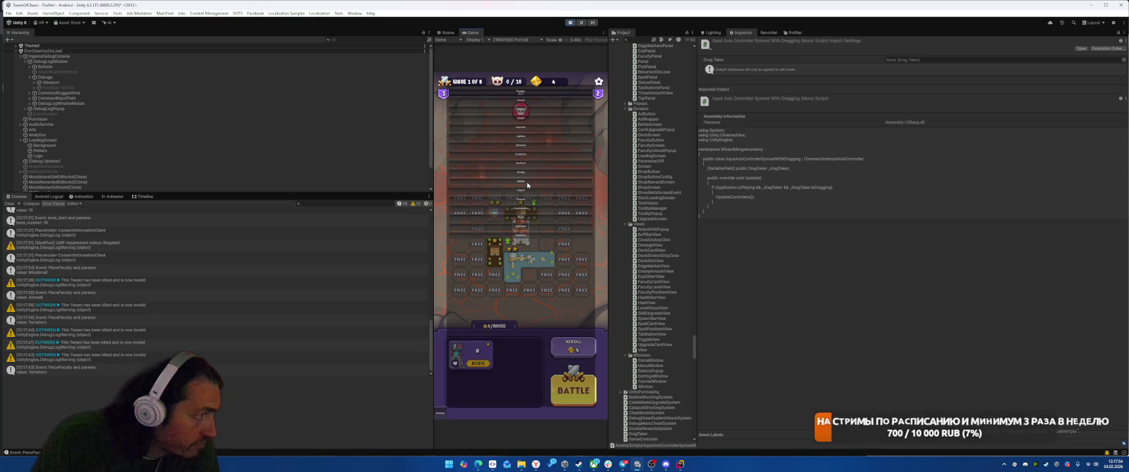
click(527, 186)
click(525, 172)
click(526, 191)
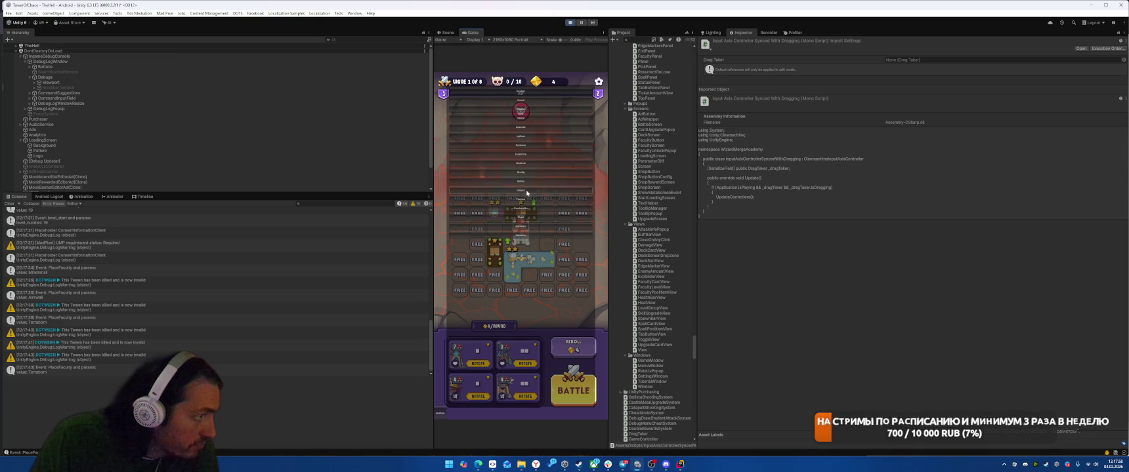
click(523, 218)
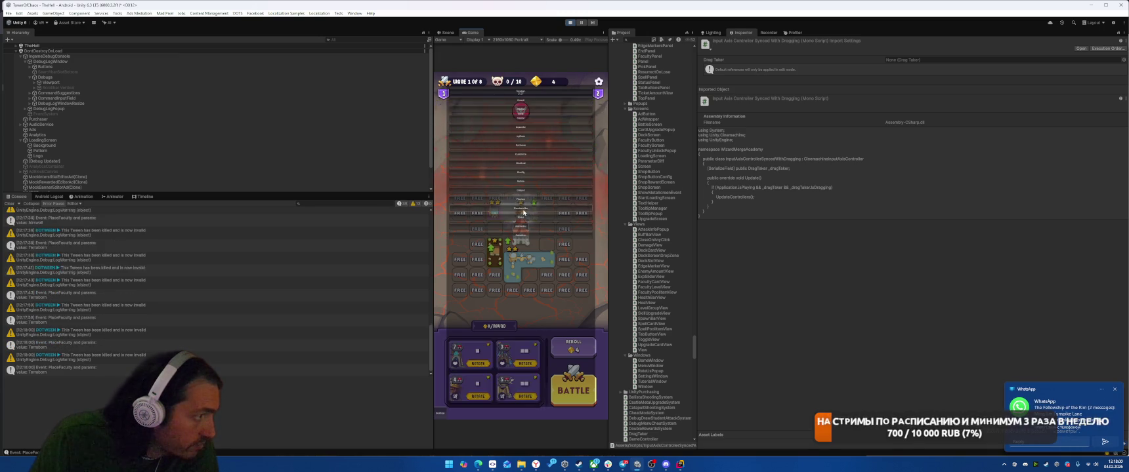
click(522, 223)
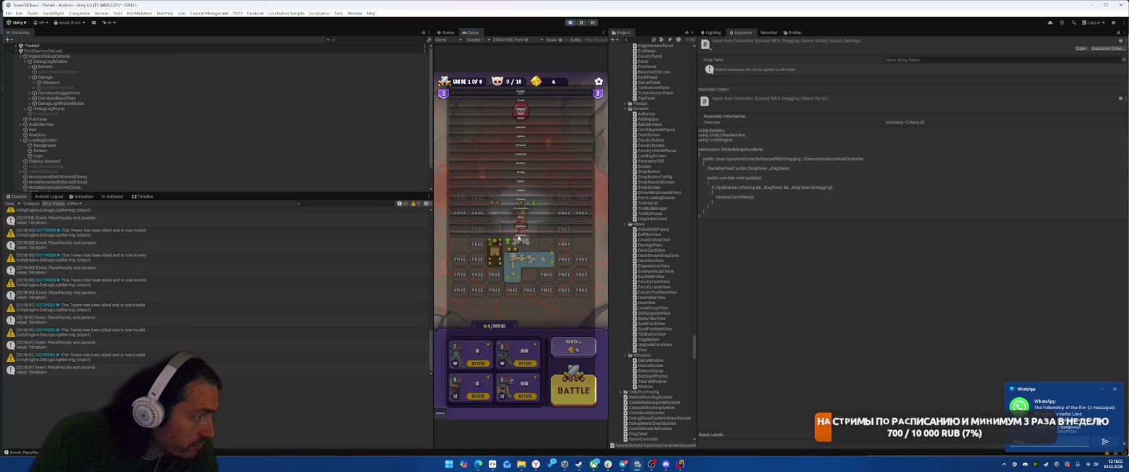
click(467, 341)
Step: Place the Ballista card and the Watcher Hat on the grid
drag(518, 383, 546, 213)
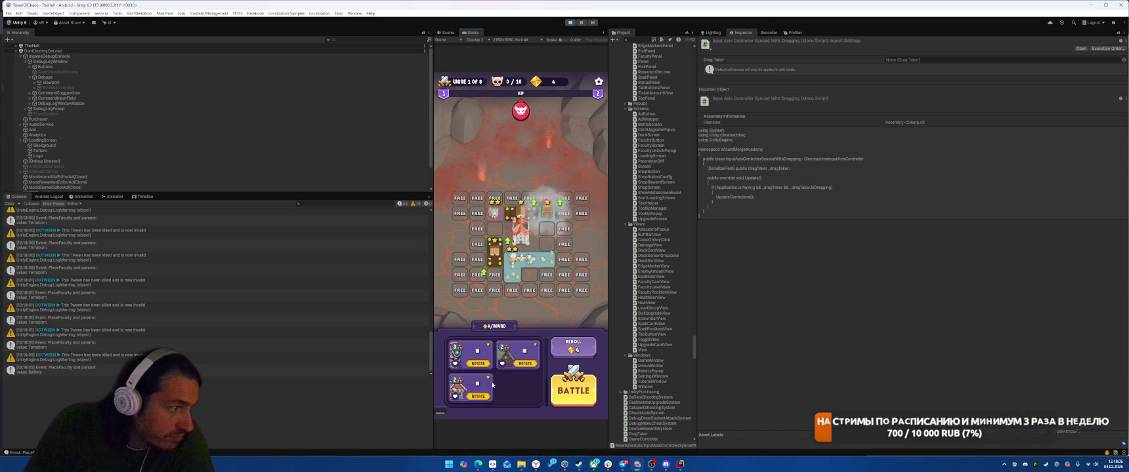
key(grave)
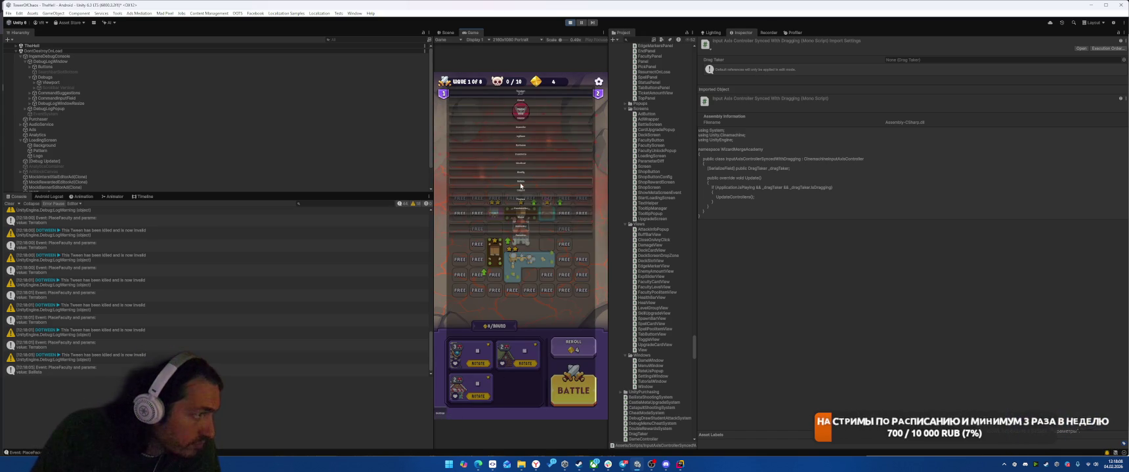
click(444, 416)
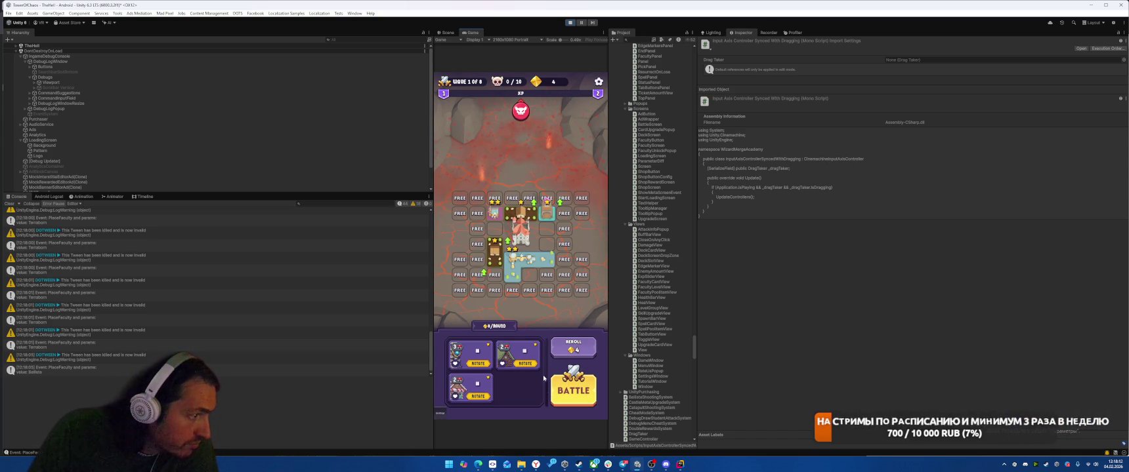
drag(519, 354, 546, 226)
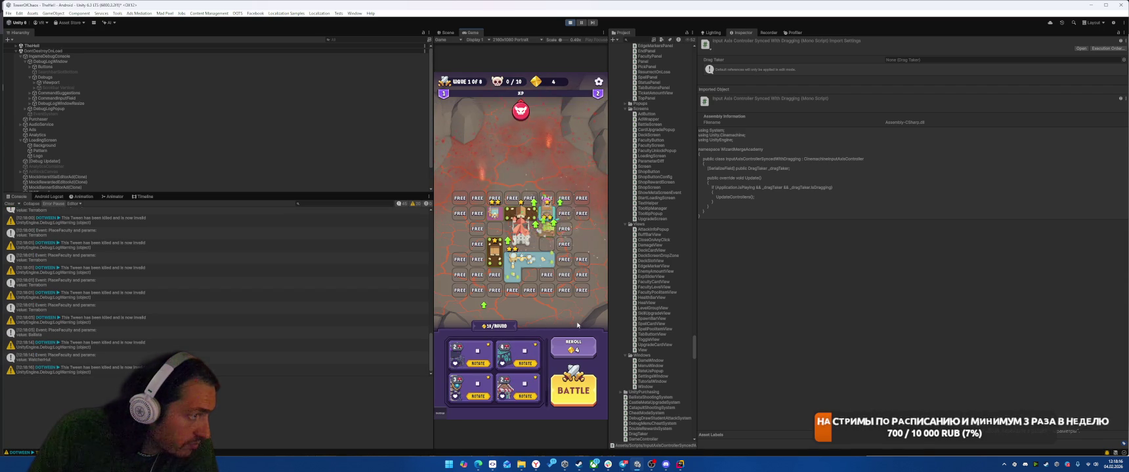
Step: Place the Sweetshop, SlowdownAltar and other faculties, unlocking a cell for the Fireplace
drag(517, 387, 546, 240)
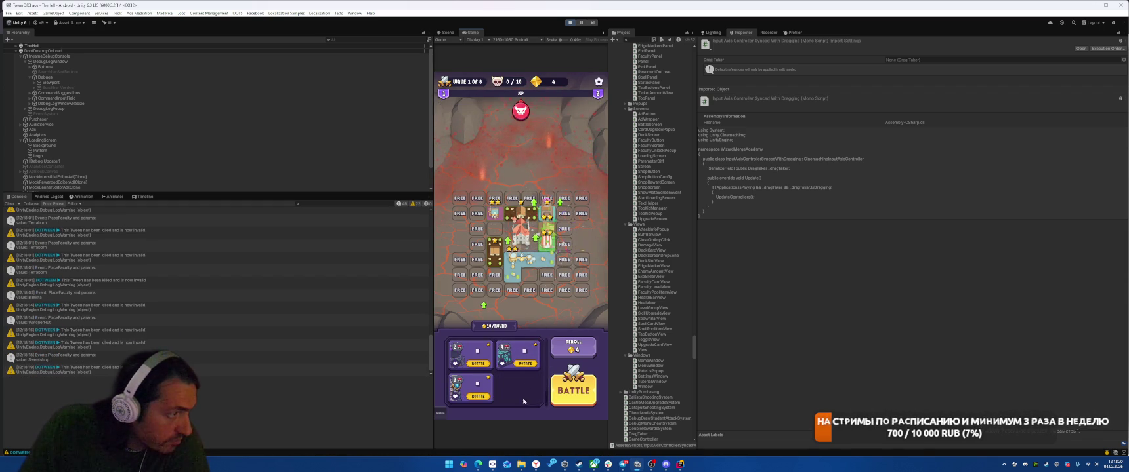
drag(538, 295, 538, 295)
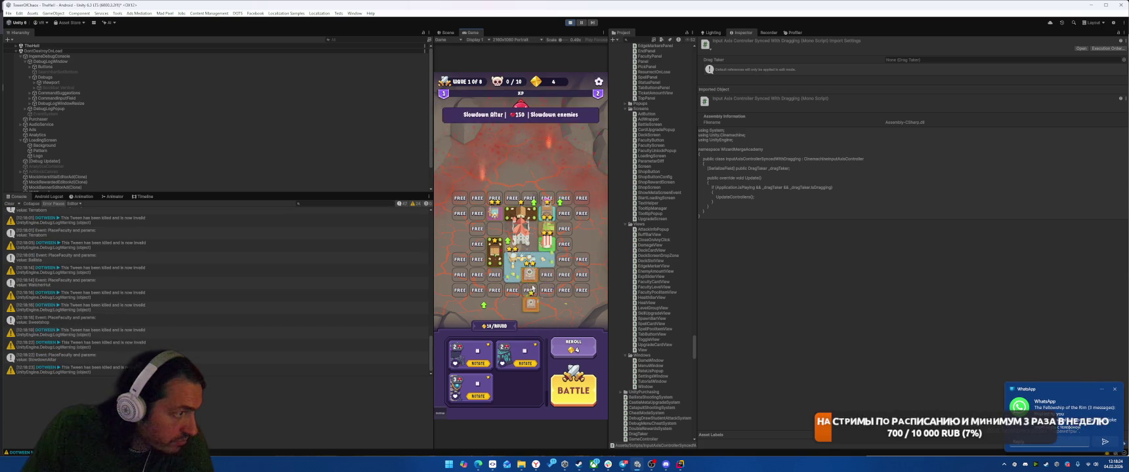
drag(515, 293, 492, 231)
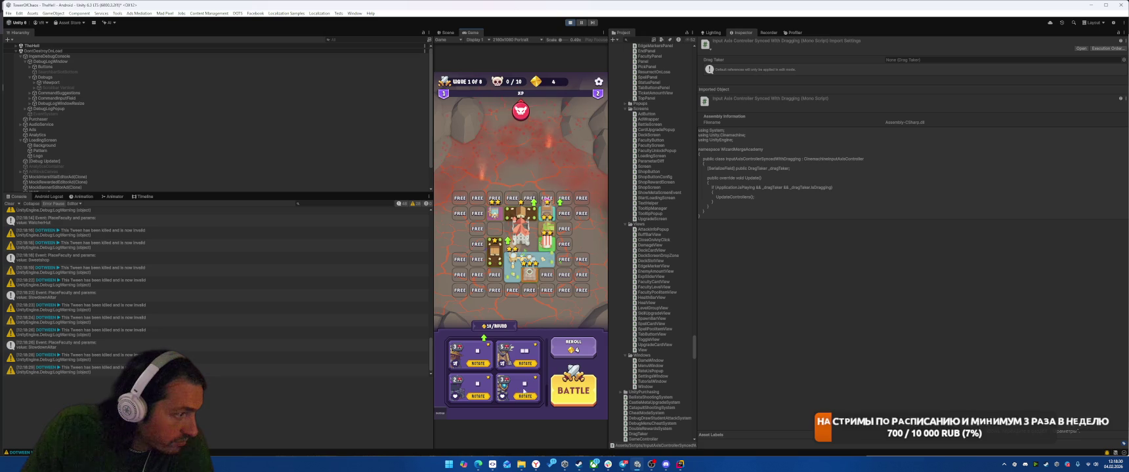
mouse_move(531, 389)
mouse_down()
mouse_move(500, 299)
mouse_move(496, 231)
mouse_up()
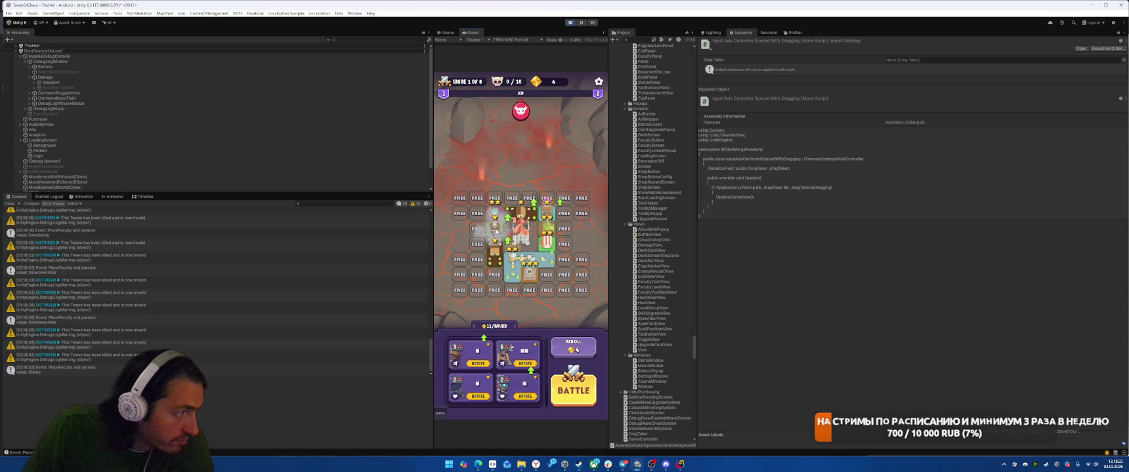
click(477, 231)
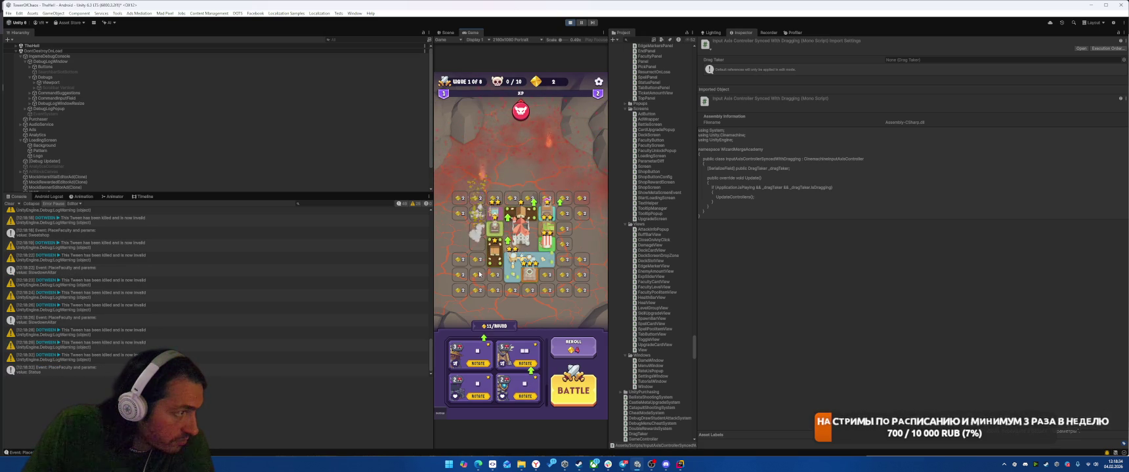
drag(473, 383, 478, 229)
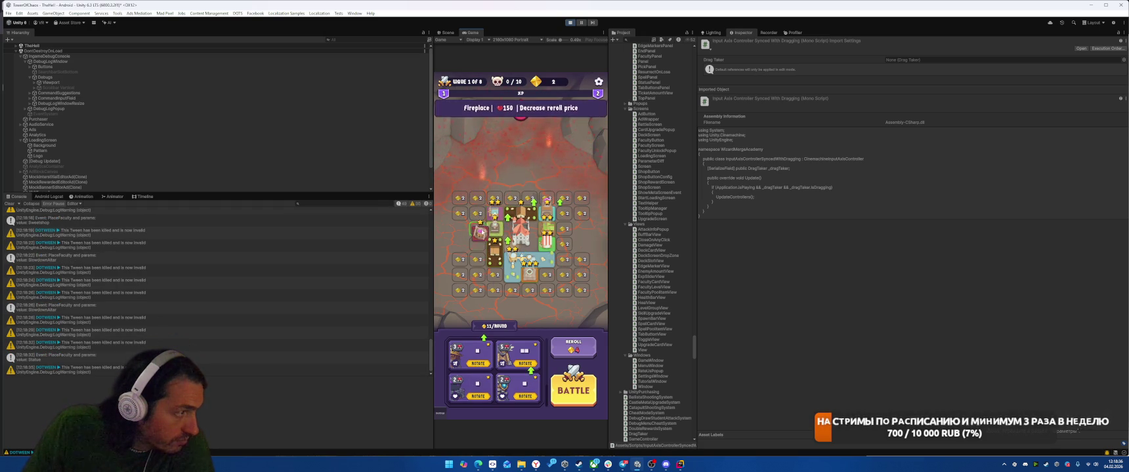
drag(472, 387, 477, 223)
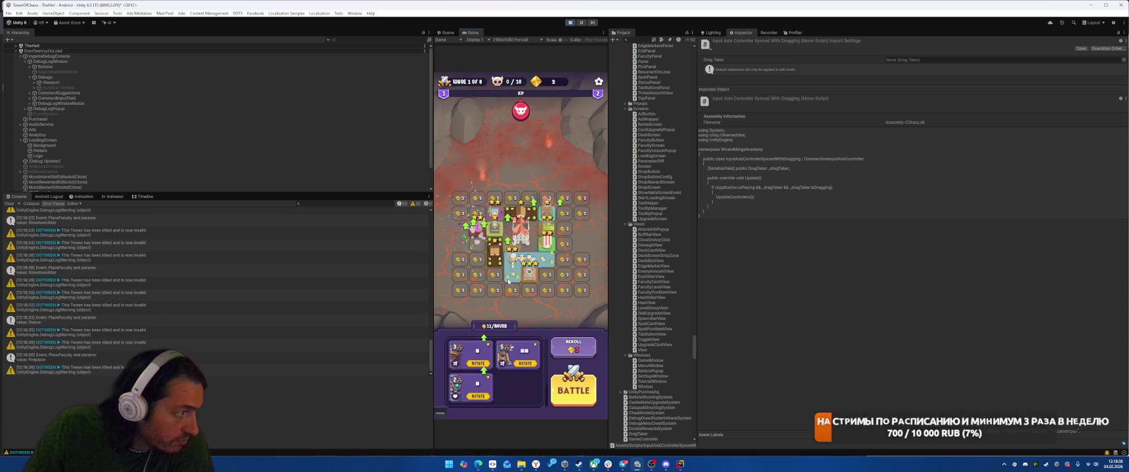
Step: Place two Ballistas and several Catapult units on the grid, then start the battle wave
mouse_move(492, 361)
mouse_down()
mouse_move(481, 251)
mouse_move(558, 308)
mouse_up()
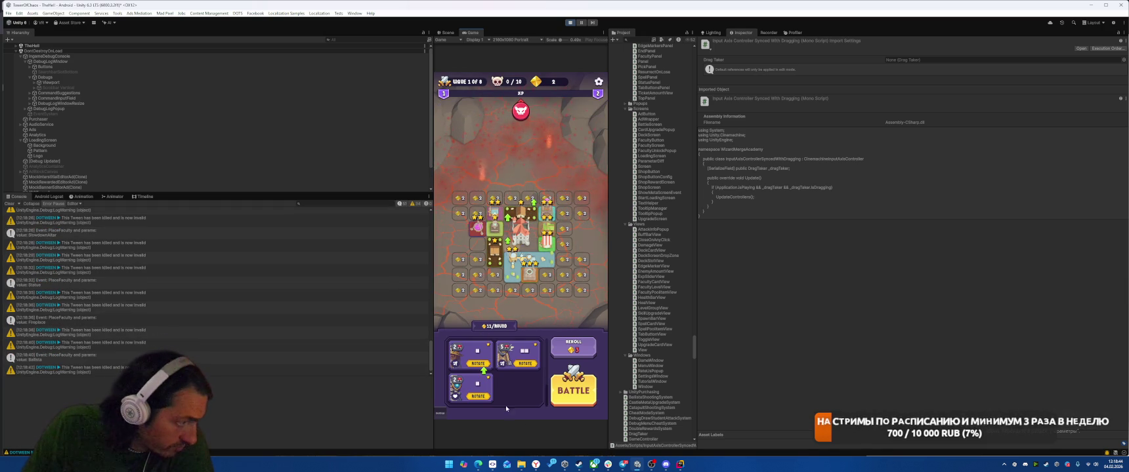
mouse_move(475, 354)
mouse_down()
mouse_move(481, 251)
mouse_move(547, 204)
mouse_up()
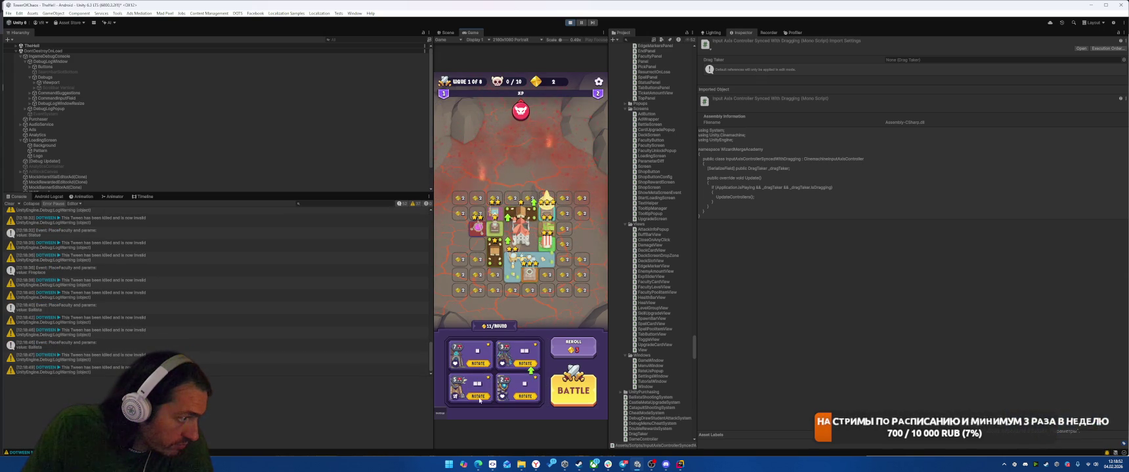
drag(470, 387, 477, 248)
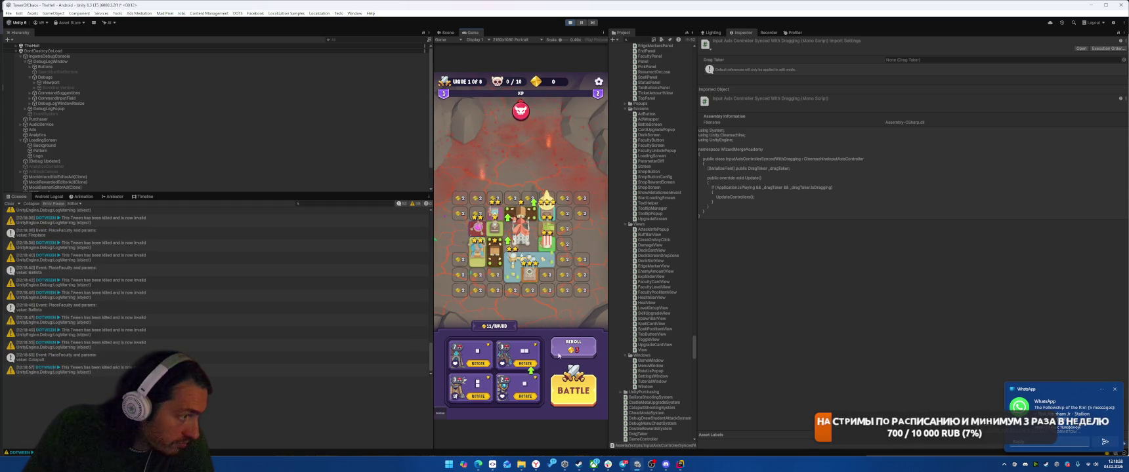
click(480, 292)
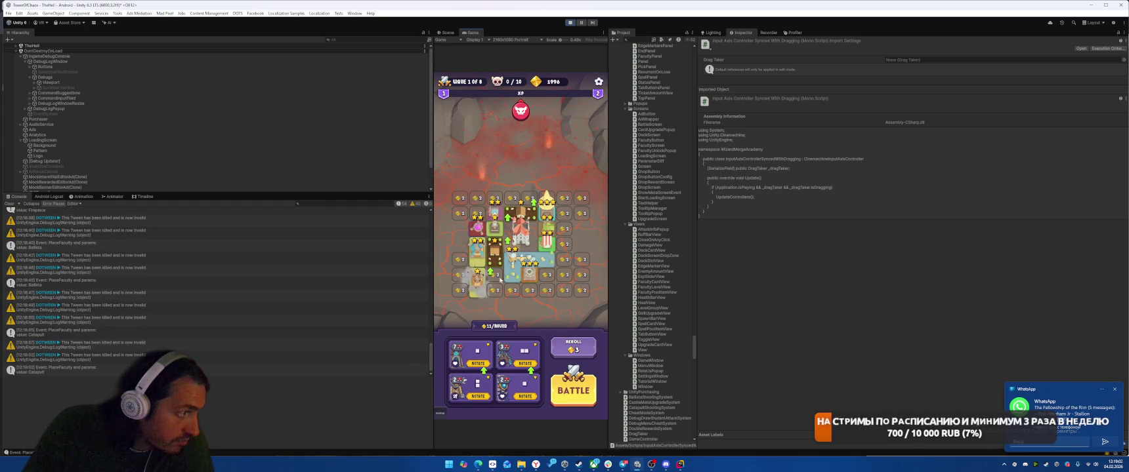
click(477, 276)
drag(488, 266, 478, 244)
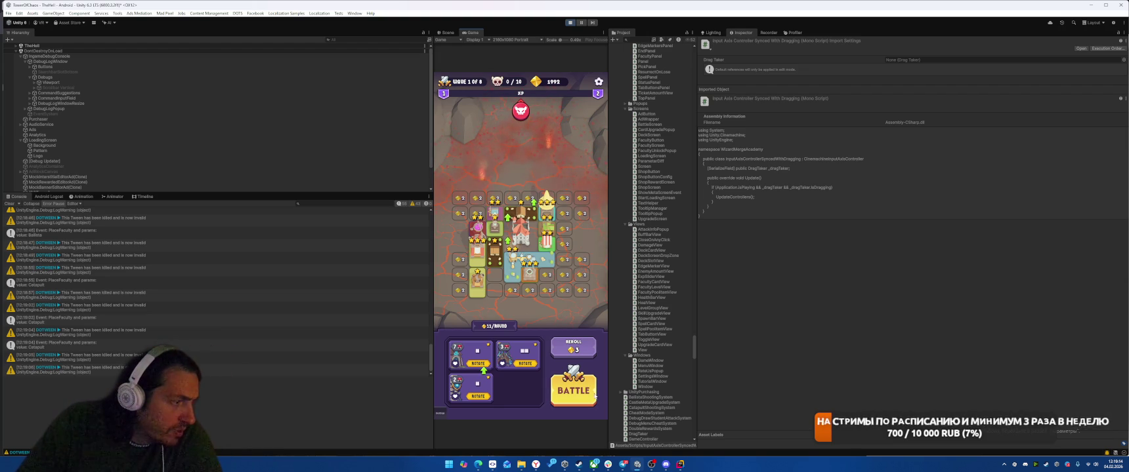
click(572, 397)
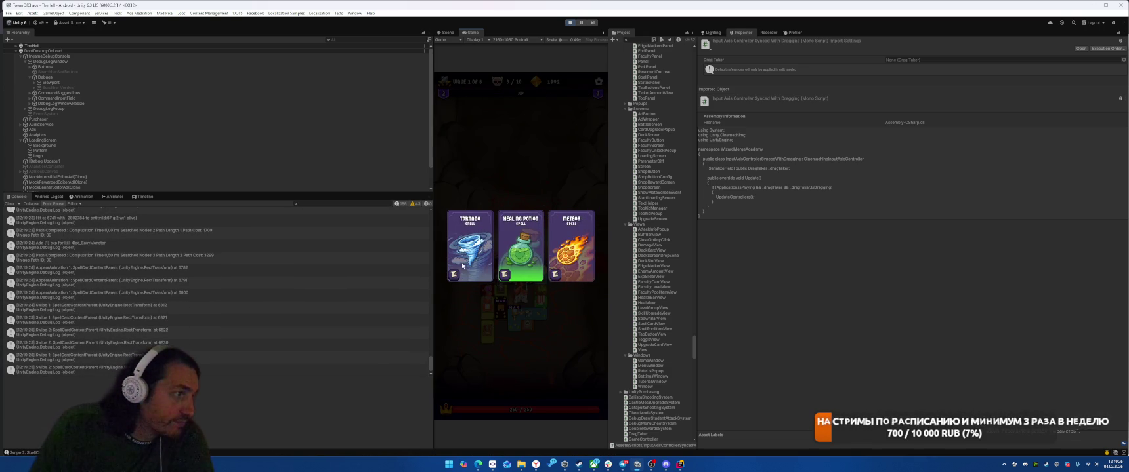
Step: Pick the Tornado spell and cast it twice on the enemies
click(459, 259)
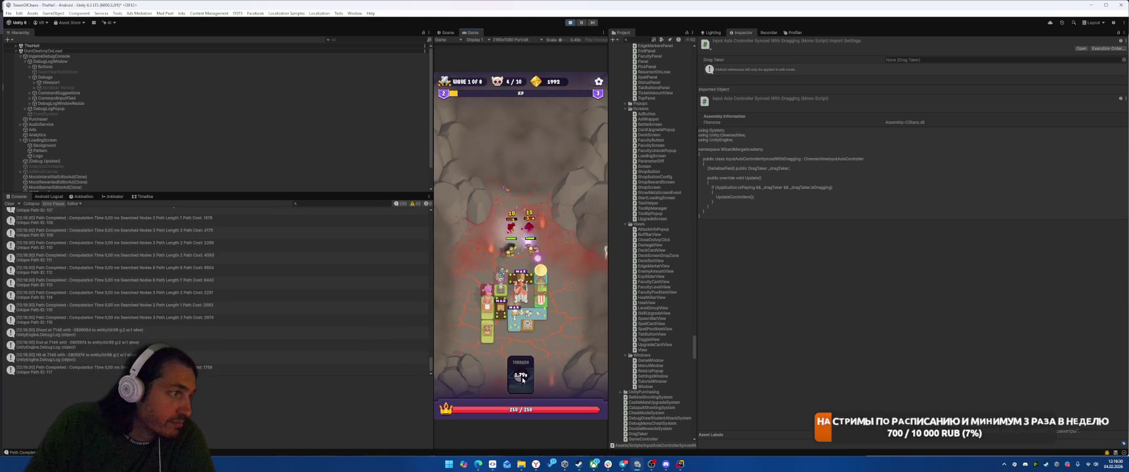
click(528, 386)
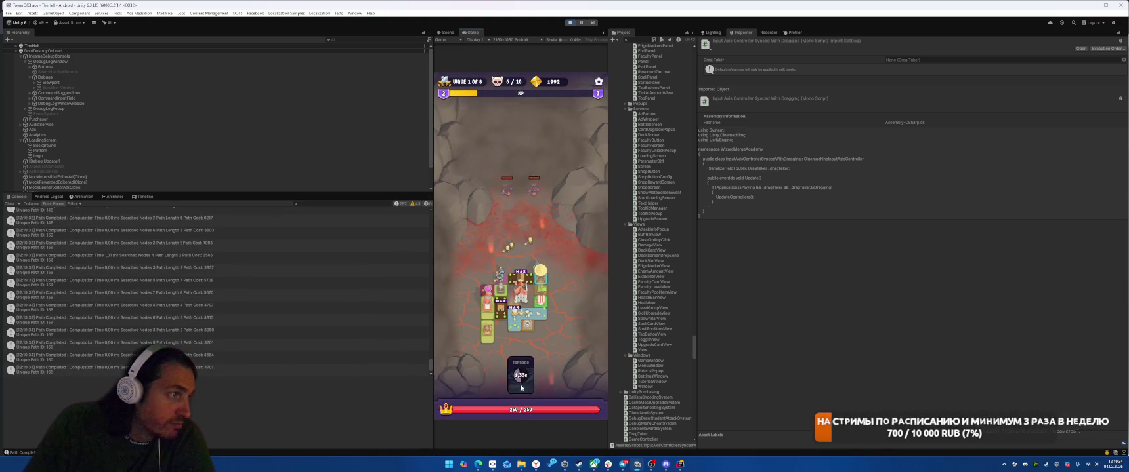
click(528, 382)
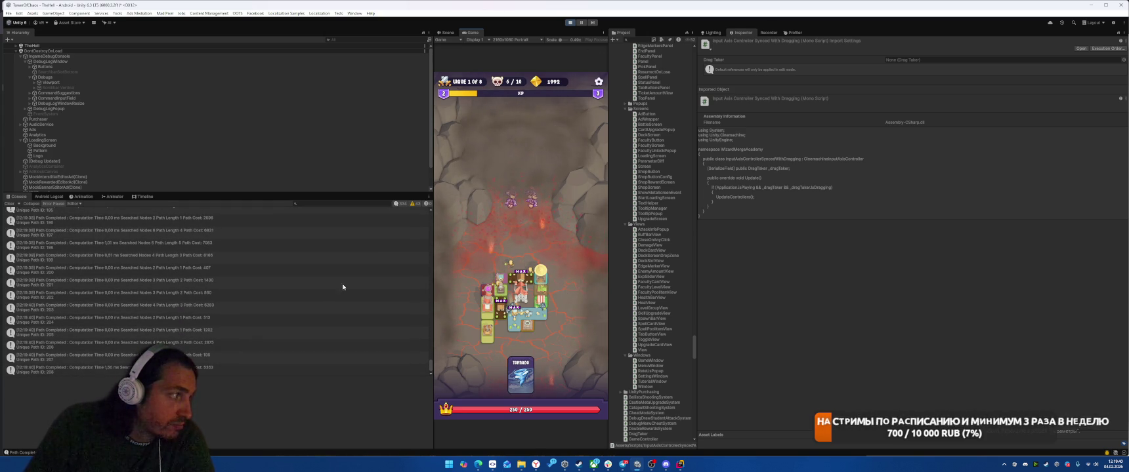
Step: Inspect the Path Completed, Path Cost 5510 and Path Cost 4425 console entries
click(285, 256)
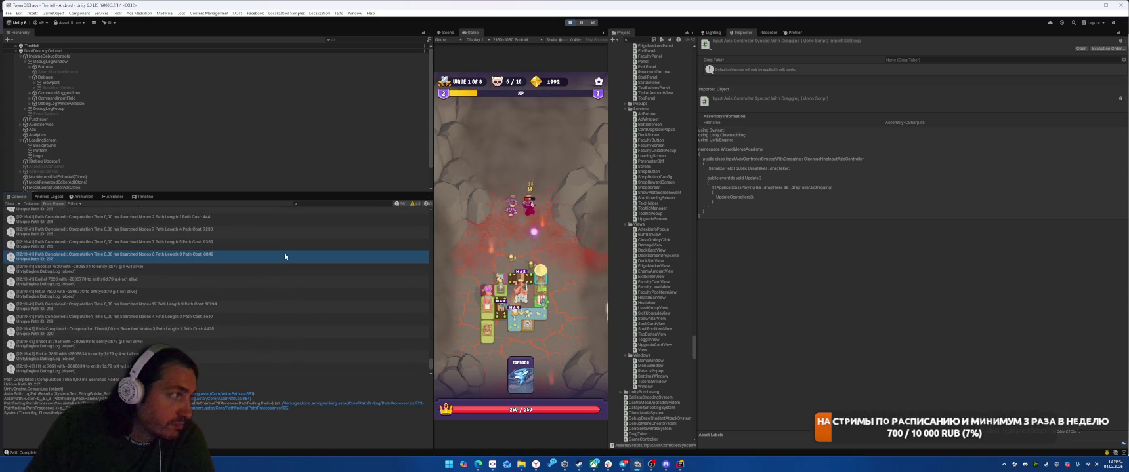
click(268, 316)
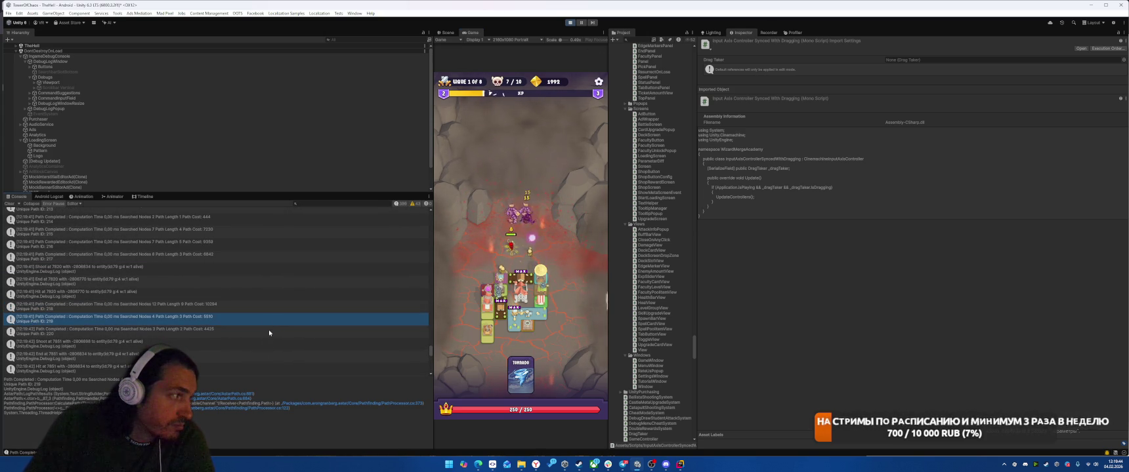
click(270, 328)
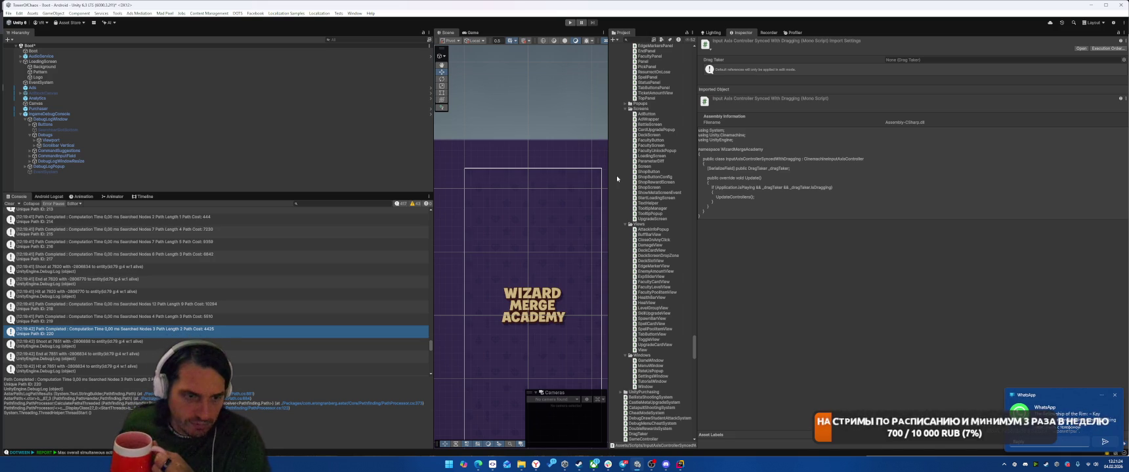
Step: Dismiss the chat notification popup and clear all console log entries
click(1115, 396)
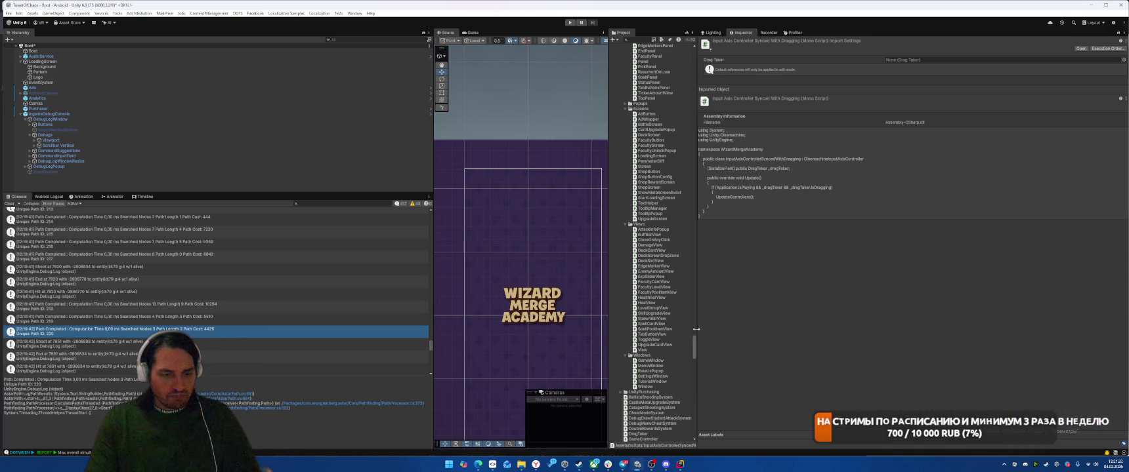
click(10, 203)
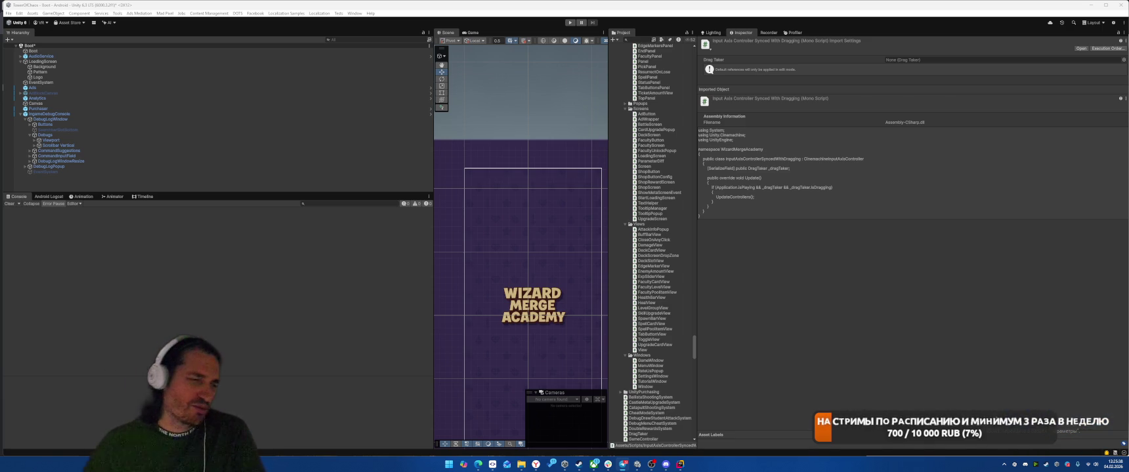
Step: Look through the editor's Tools menu options, then dismiss them
click(121, 13)
click(122, 14)
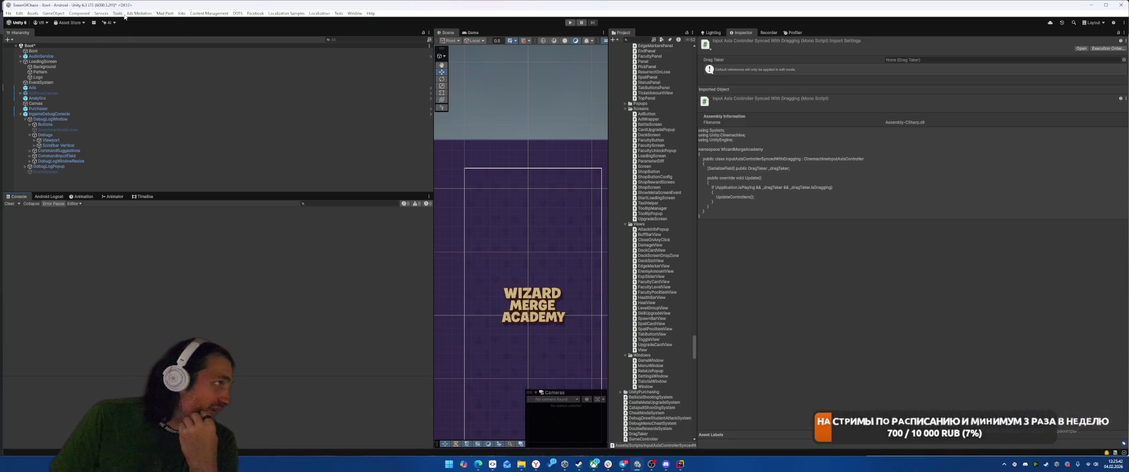
click(125, 17)
click(141, 110)
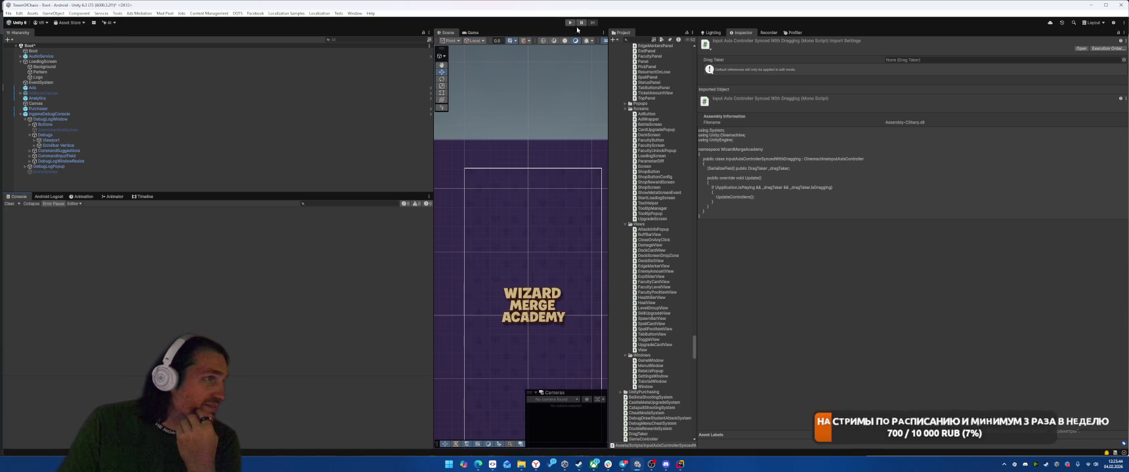
Step: Run the game briefly, stop Play mode, and switch to UpgradeScreen.cs in Rider
click(570, 22)
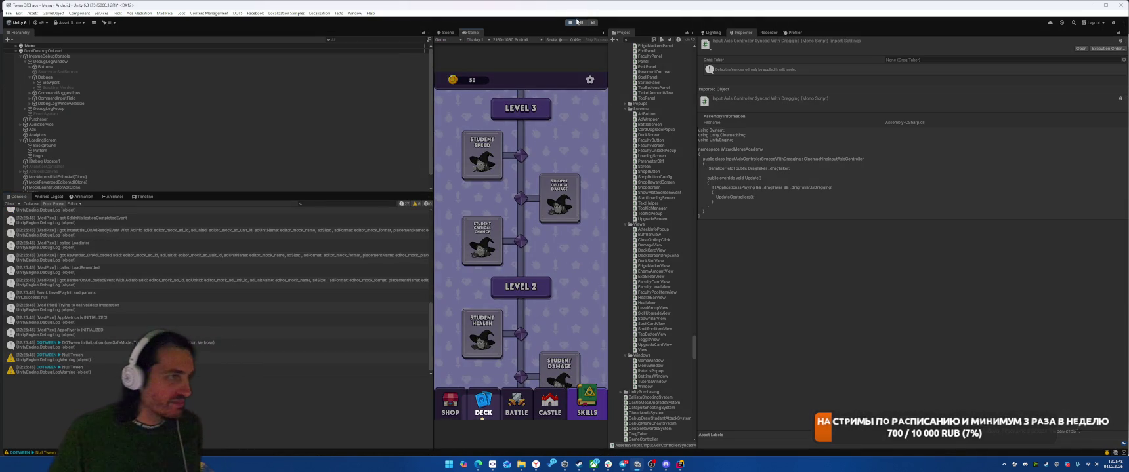
click(570, 22)
key(alt+Tab)
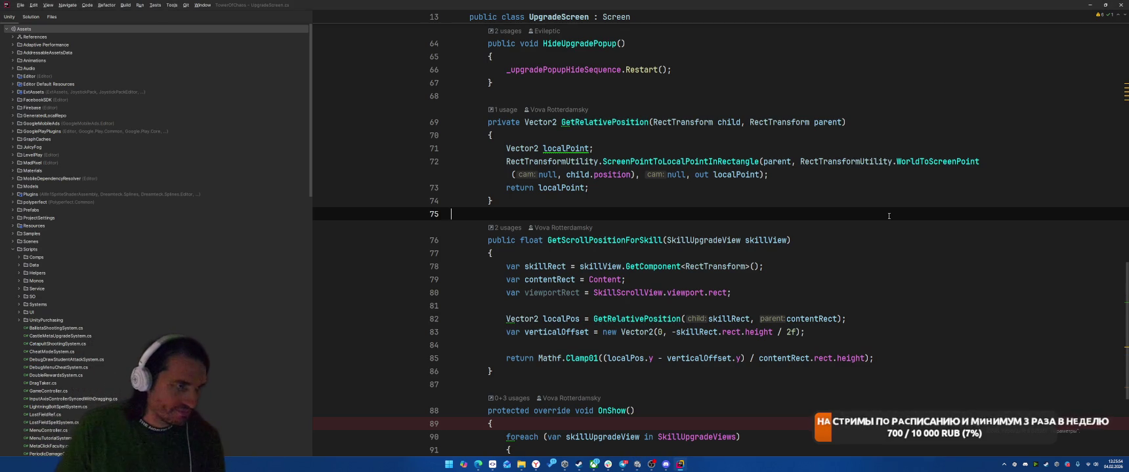
Step: Delete the GetRelativePosition method from UpgradeScreen.cs
scroll(889, 216, down, 2)
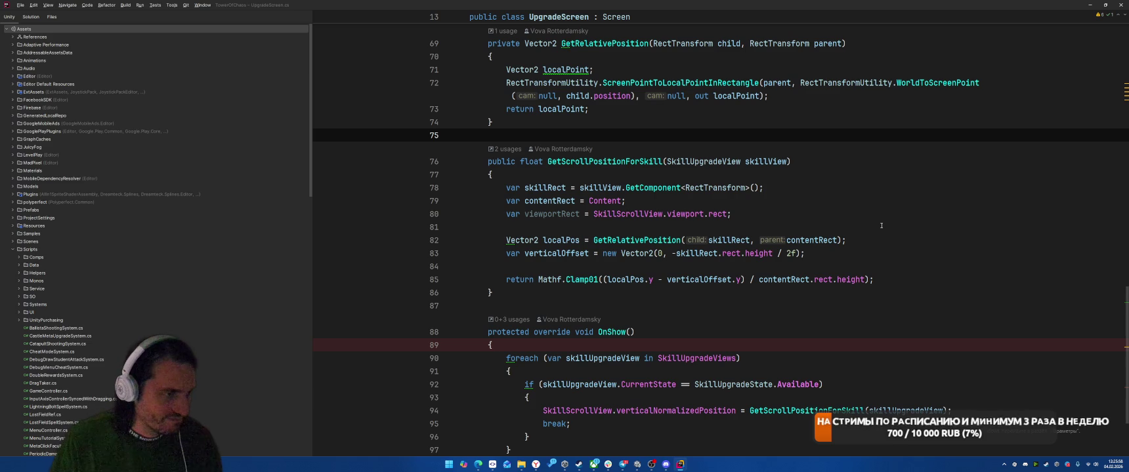
click(881, 225)
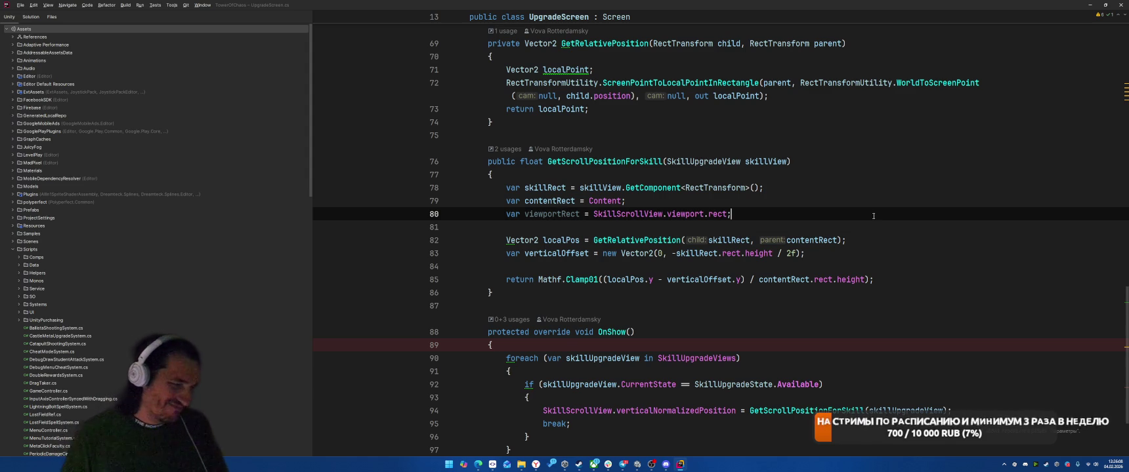
key(Return)
text(v)
key(BackSpace)
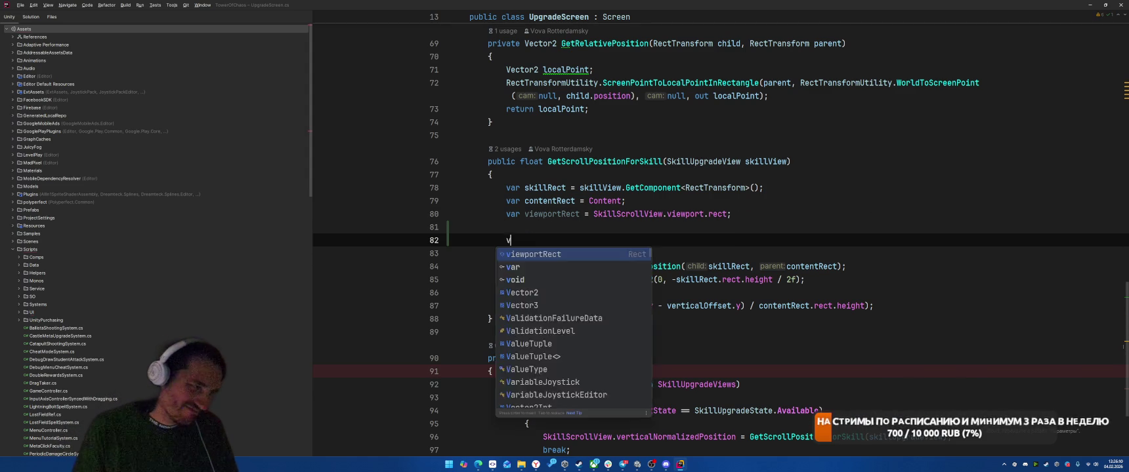
key(BackSpace)
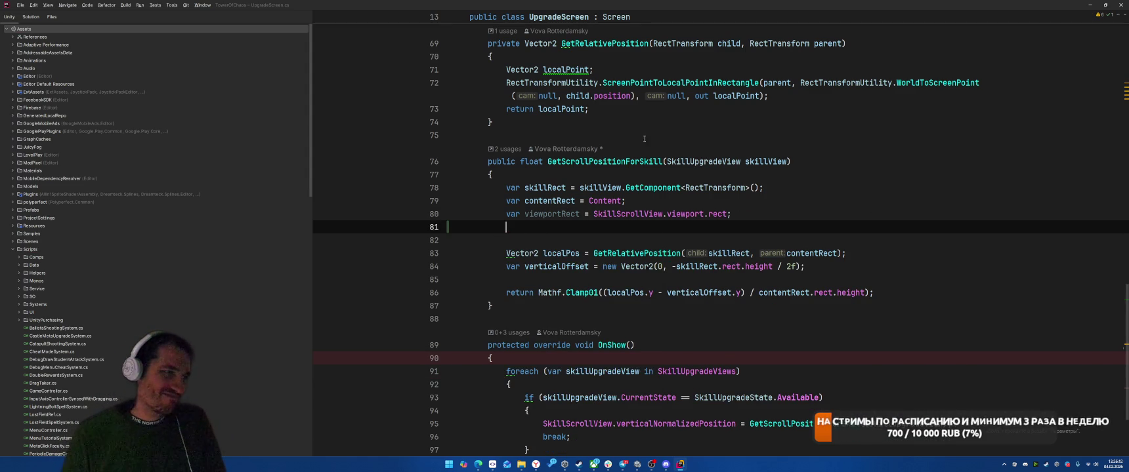
key(Up)
key(Up)
key(Up)
key(ctrl+w)
key(ctrl+w)
key(ctrl+w)
key(Delete)
key(BackSpace)
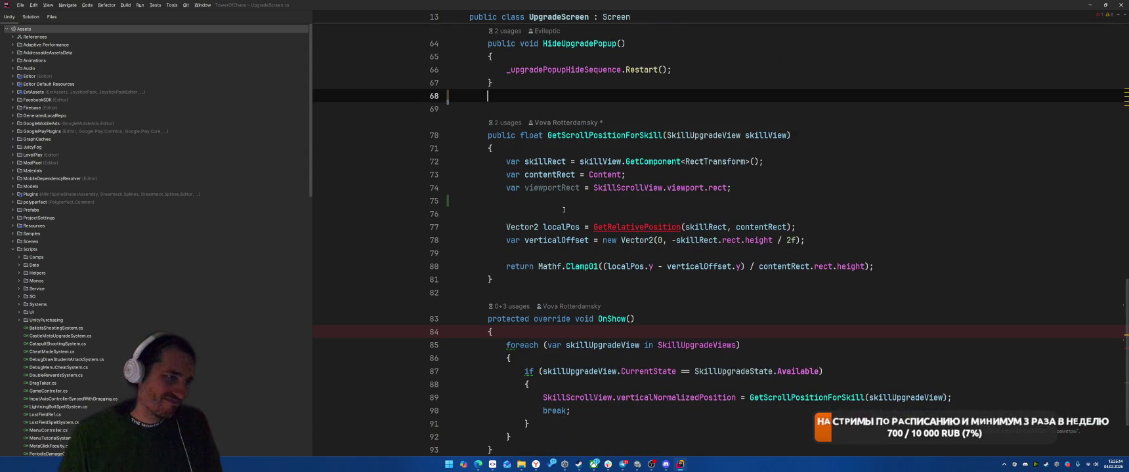
Step: Add var matrix = Content.worldToLocalMatrix * skillRect.localToWorldMatrix above the localPos line
click(657, 207)
key(Return)
key(Return)
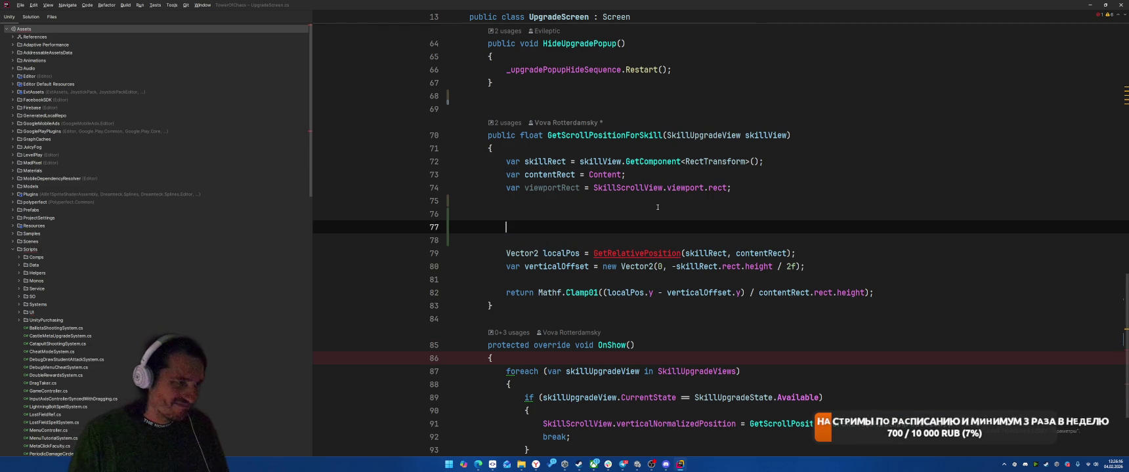
key(Up)
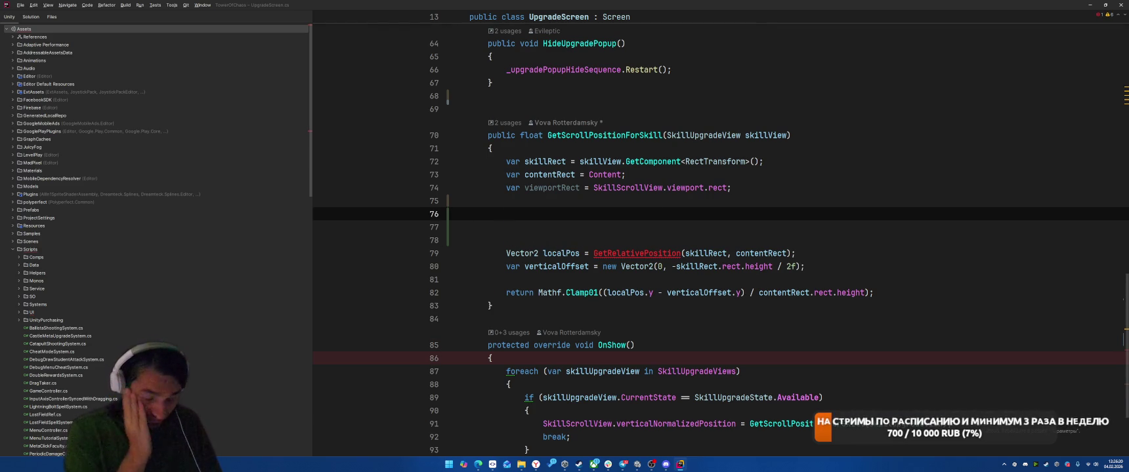
text(var )
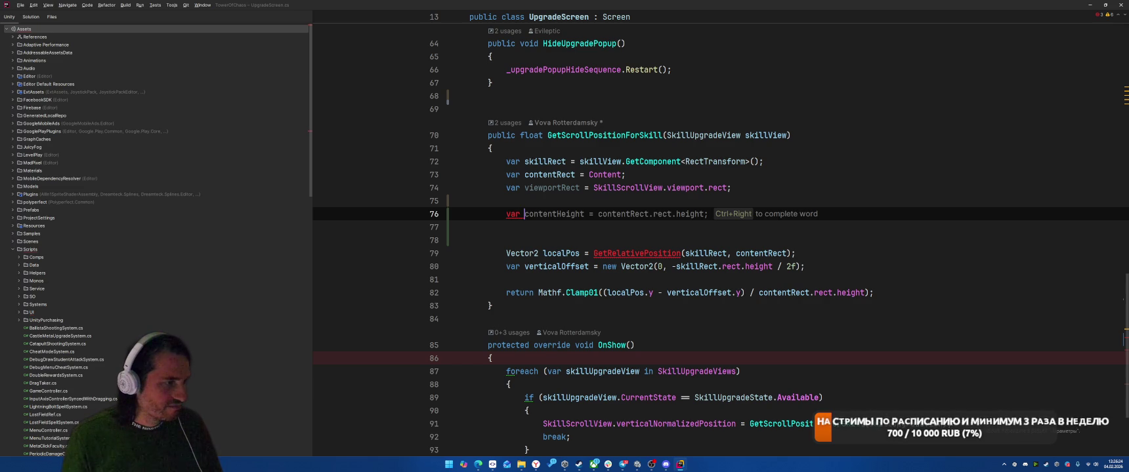
text(matx)
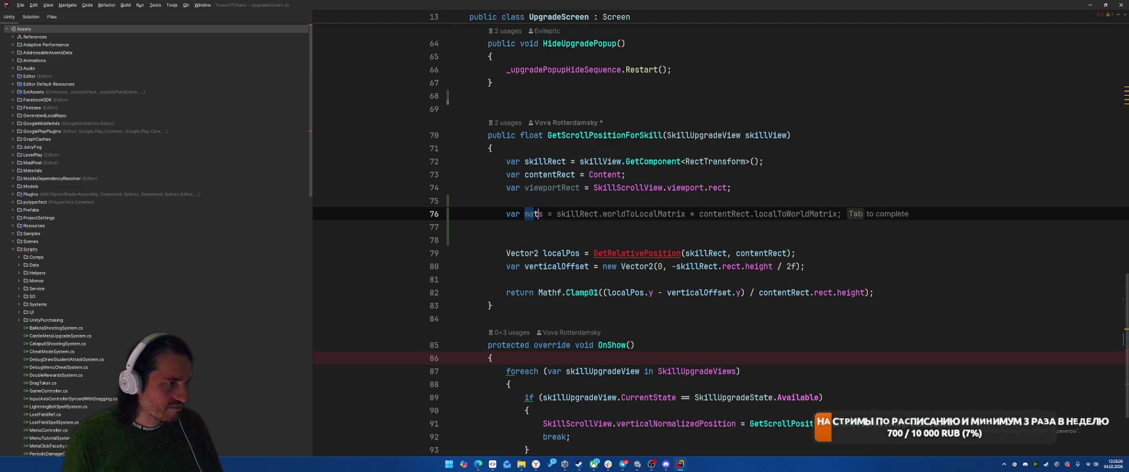
key(BackSpace)
text(rix = Co)
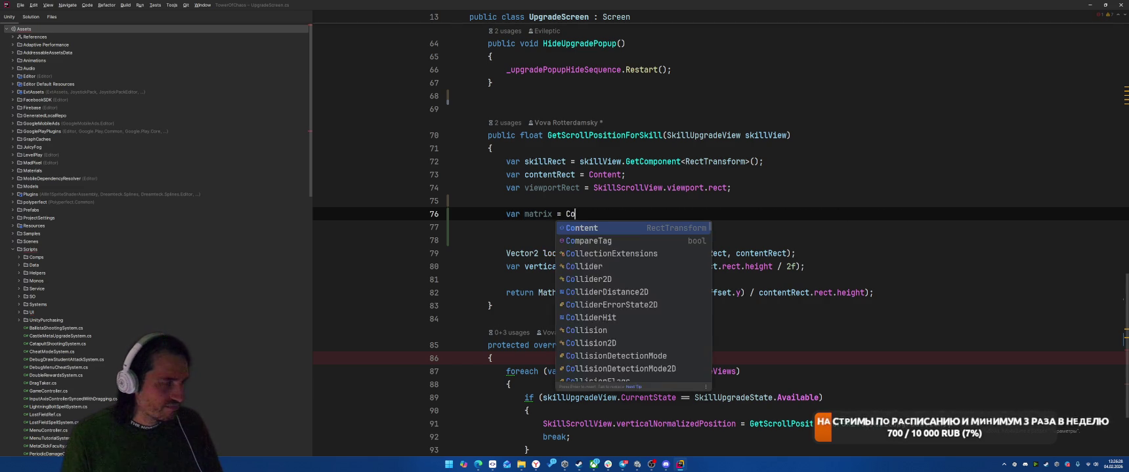
text(ntent.wor)
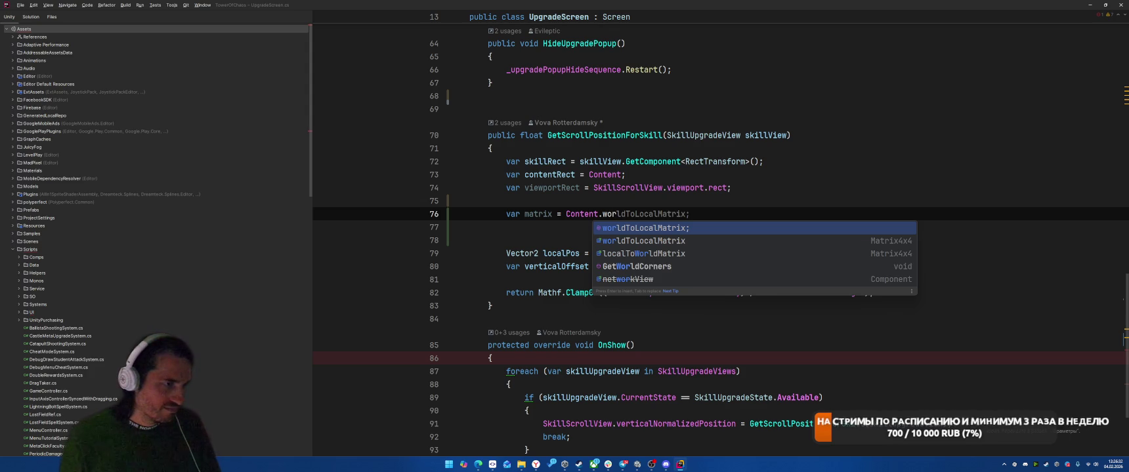
key(Return)
text(*)
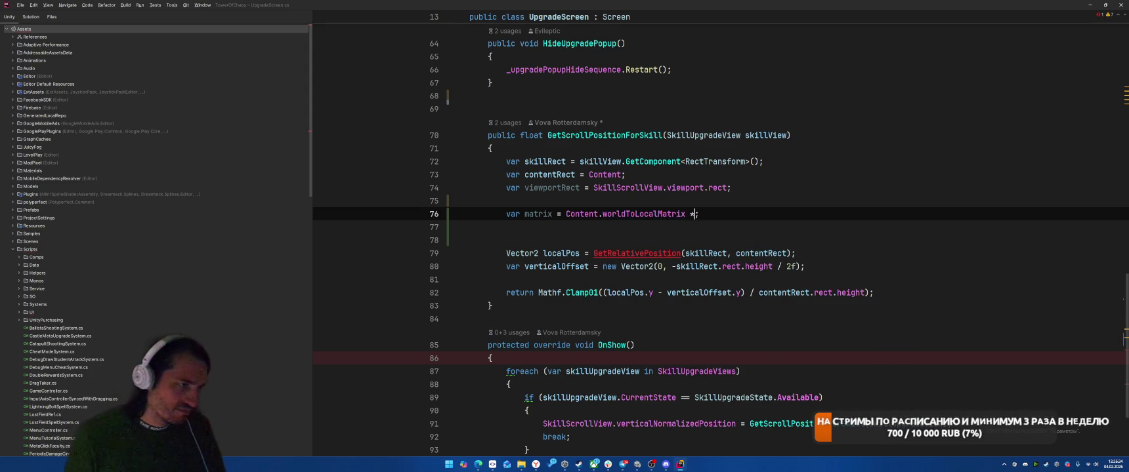
text( sk)
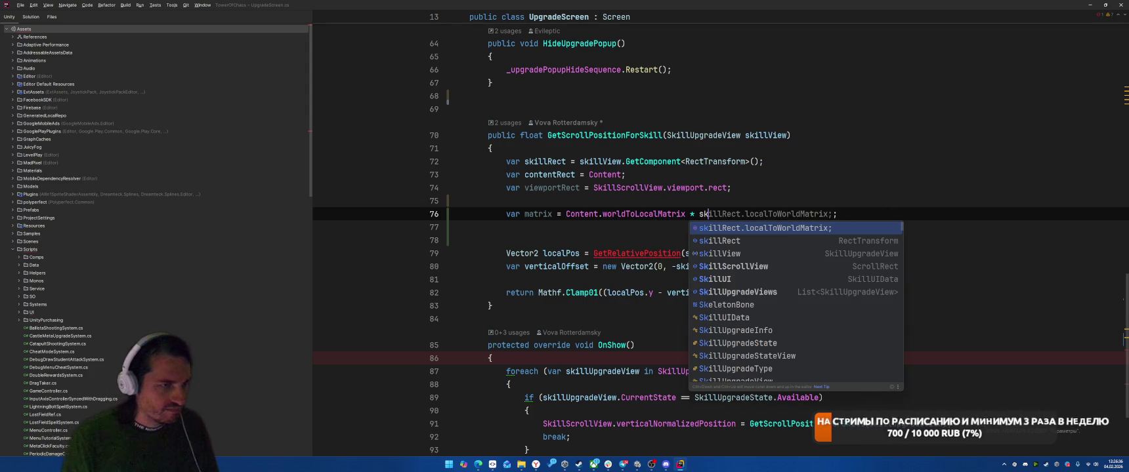
key(Return)
Step: Compute localPos with matrix.MultiplyPoint(skillRect.position) instead of GetRelativePosition
key(Down)
key(Down)
key(Down)
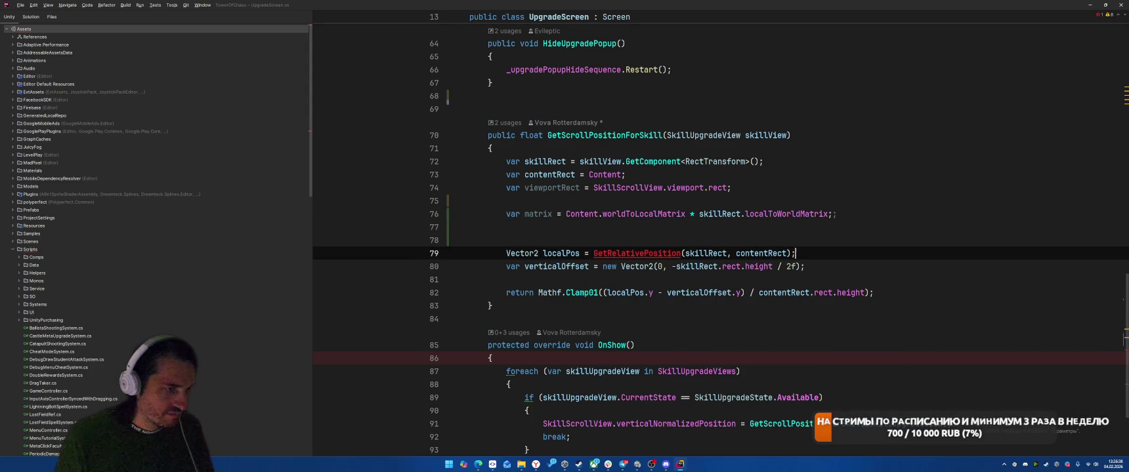
click(592, 253)
key(shift+End)
text(matrix.)
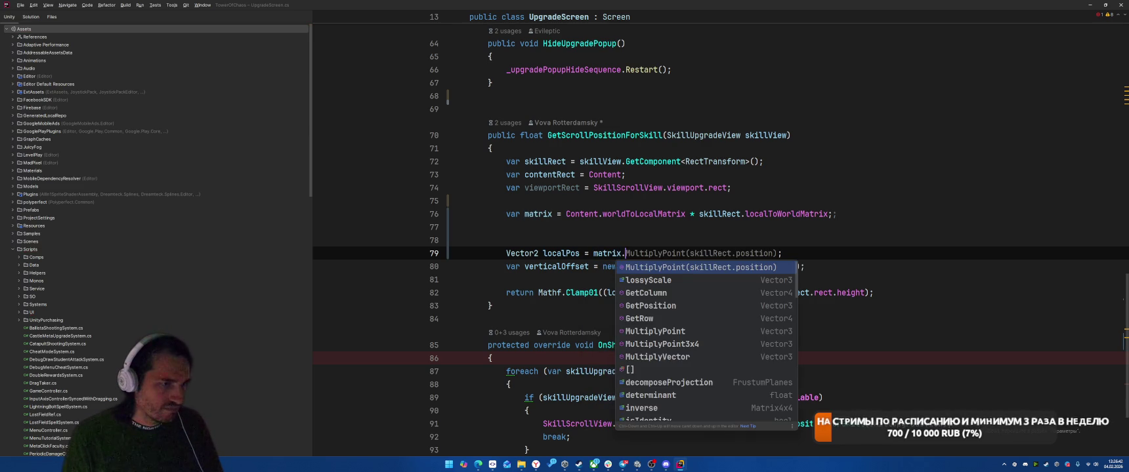
key(Return)
Step: Comment out the old verticalOffset line and declare verticalOffset as Vector2.zero
key(Down)
key(Home)
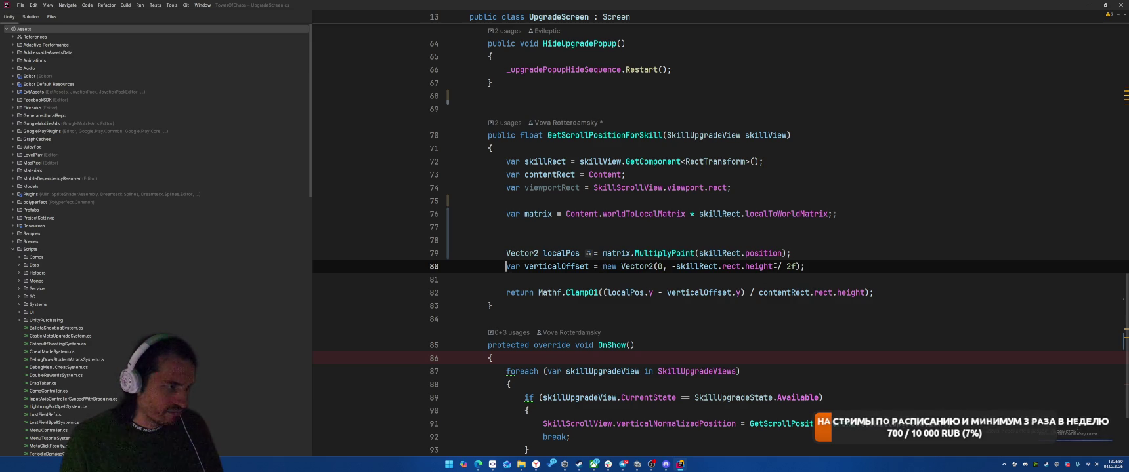
text(//)
key(End)
key(Return)
text(var ver)
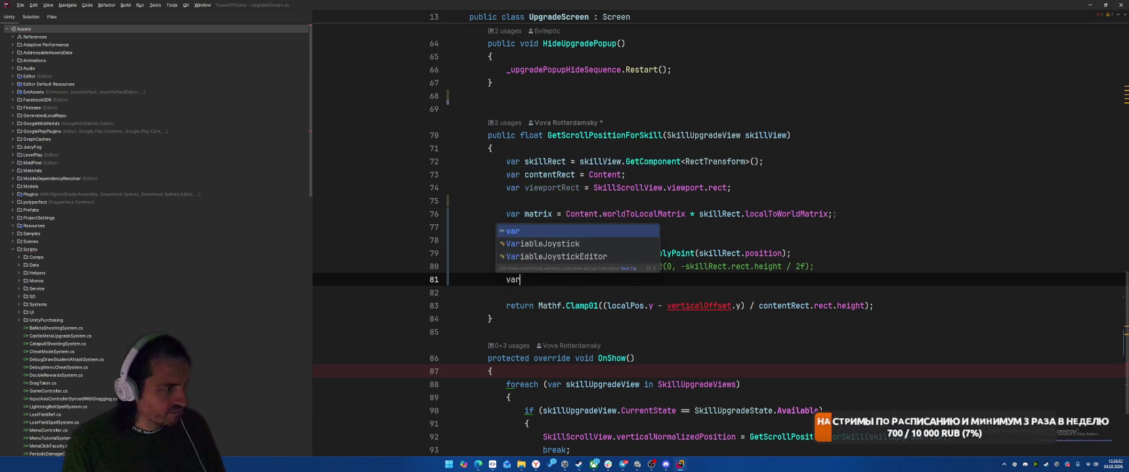
key(Return)
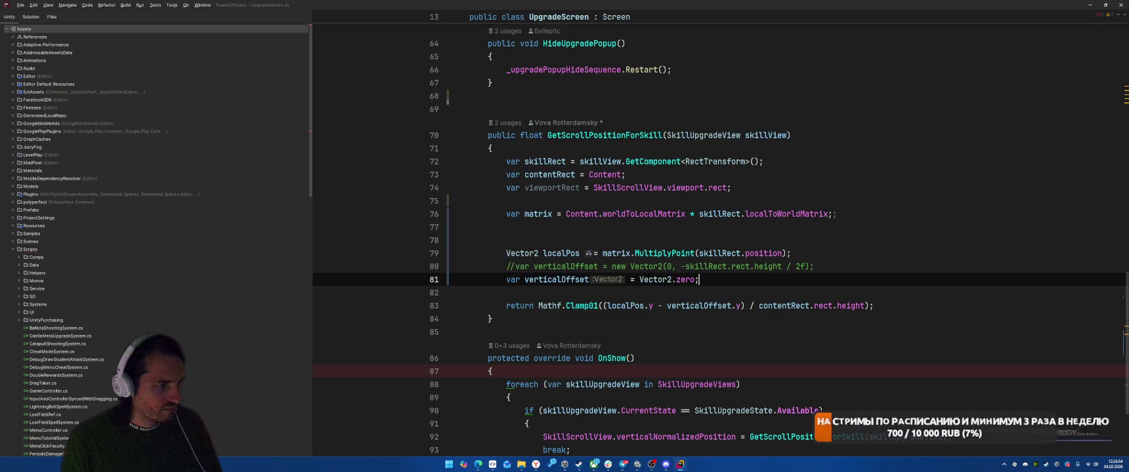
key(alt+Tab)
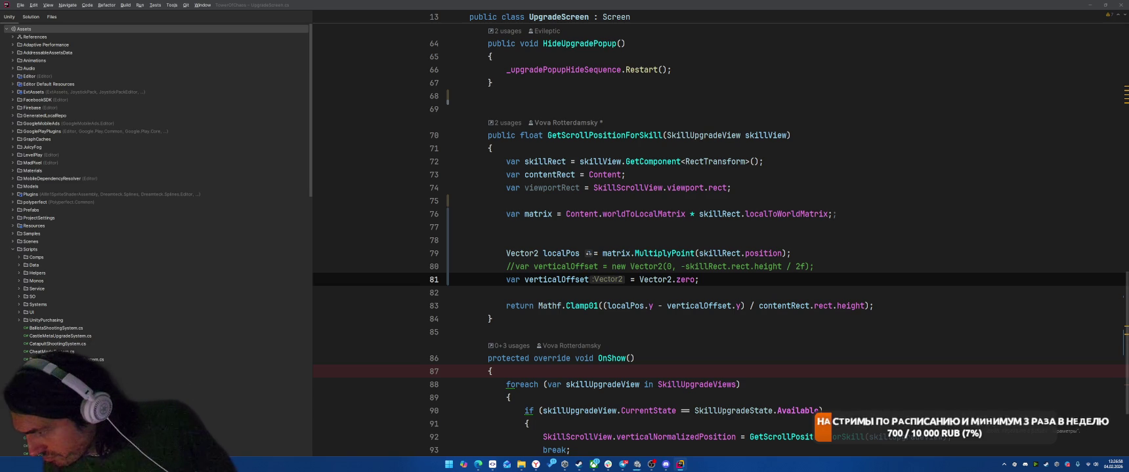
key(alt+Tab)
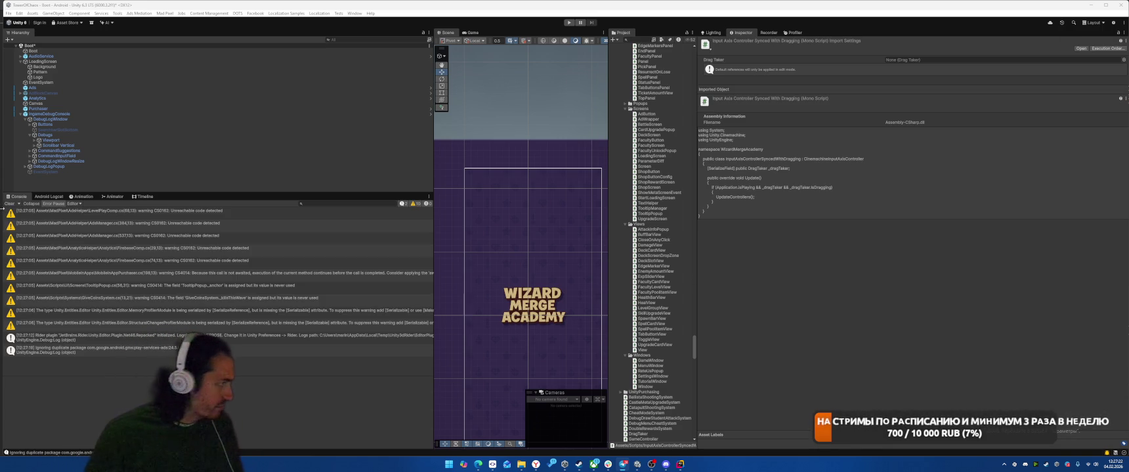
Step: Clear the Console and start a Project search for the mine assets
click(9, 203)
click(641, 40)
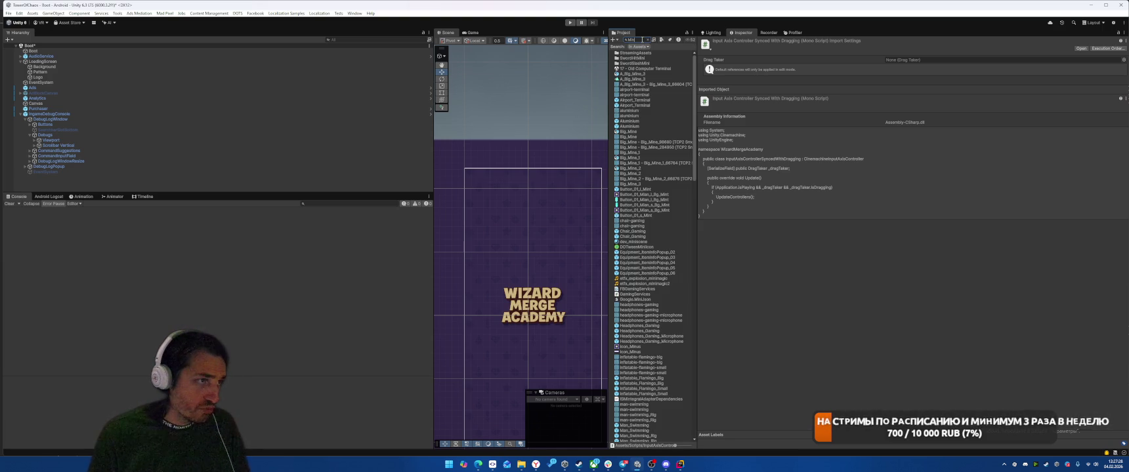
Step: Open the MineSmall prefab from the 'mine' search results
text(eSmall)
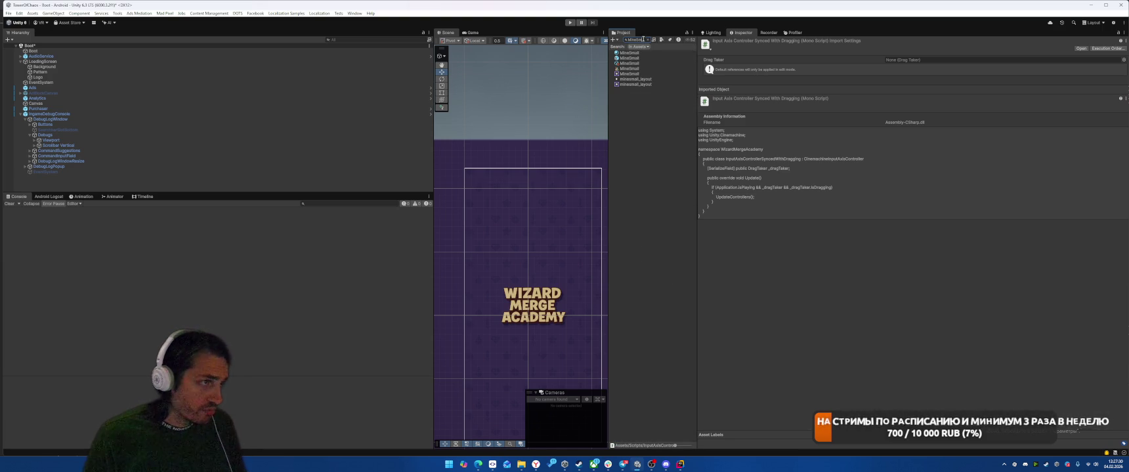
click(629, 58)
double_click(629, 59)
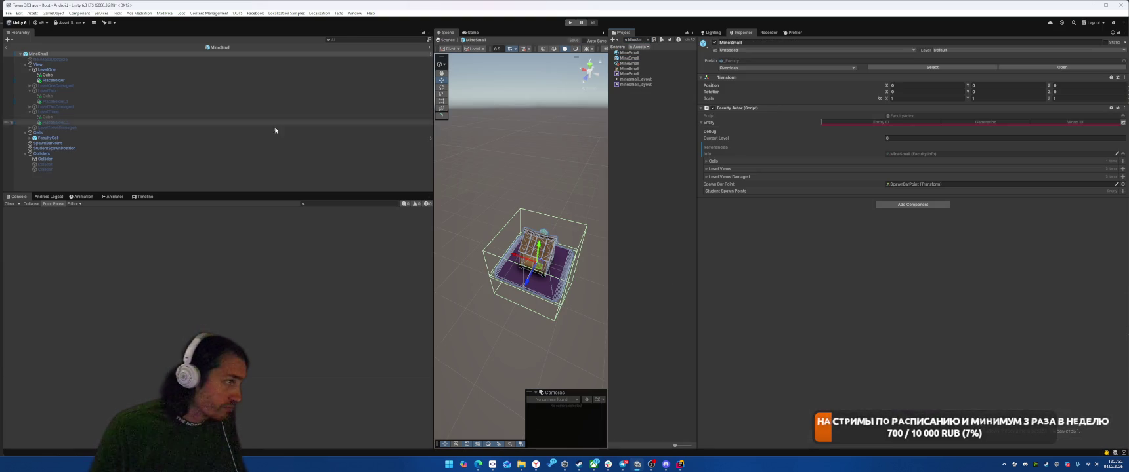
Step: Inspect the LevelOne, LevelTwo and LevelThree Cubes and select all three
click(64, 75)
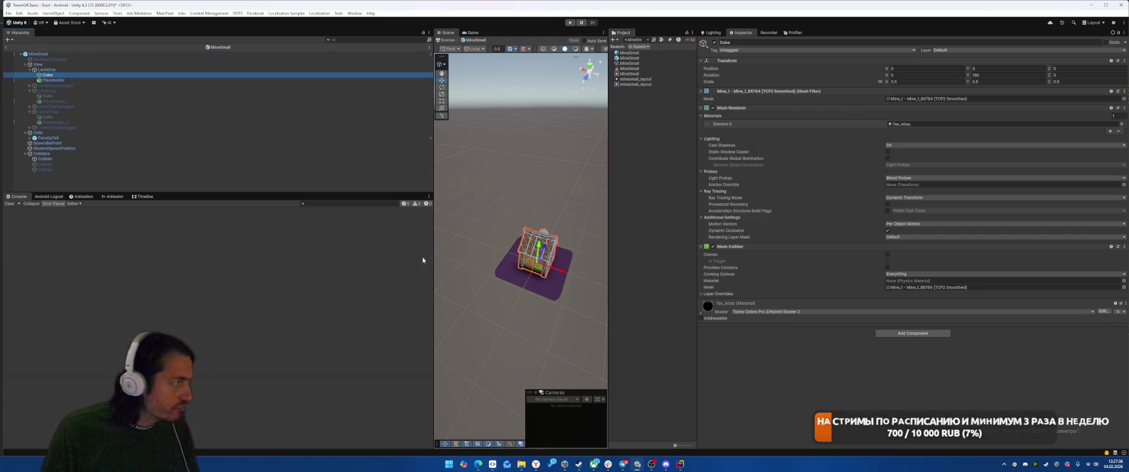
click(95, 117)
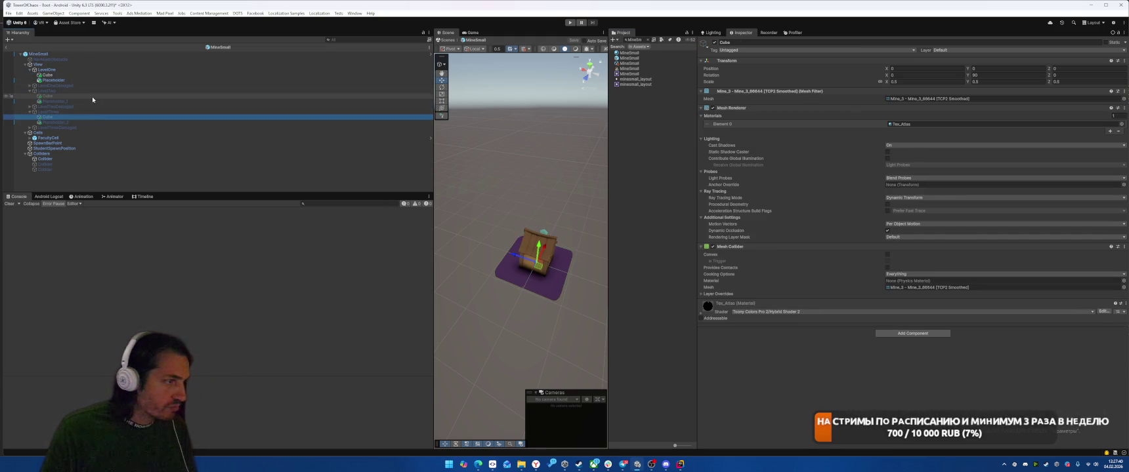
click(93, 91)
key(alt+shift+a)
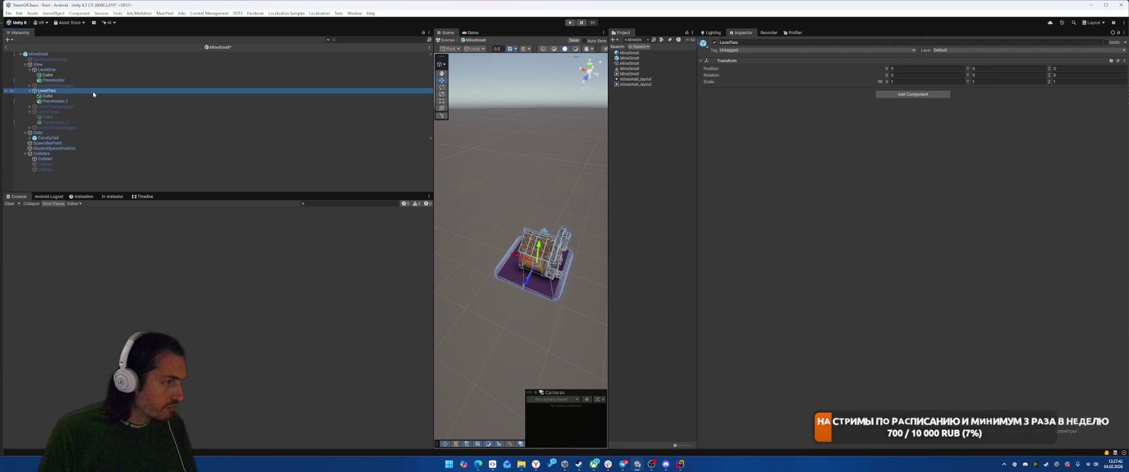
key(alt+shift+a)
click(67, 96)
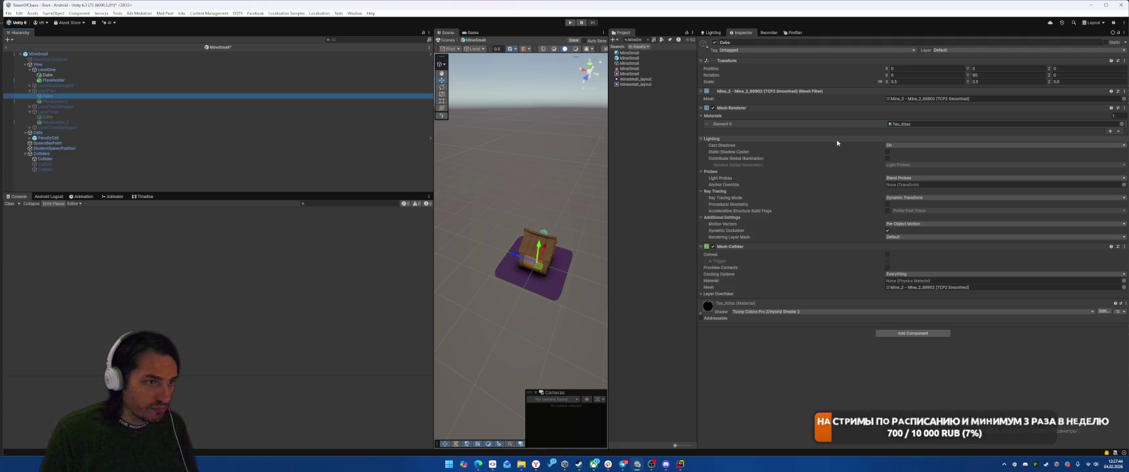
ctrl+click(65, 117)
ctrl+click(70, 76)
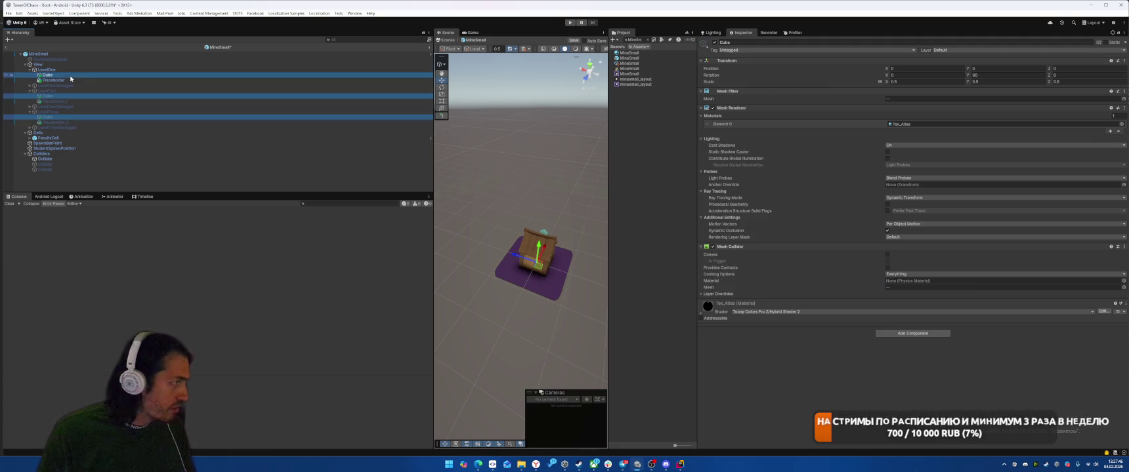
Step: Remove the Mesh Collider from the three Cubes and add an Animator component
right_click(806, 247)
click(827, 262)
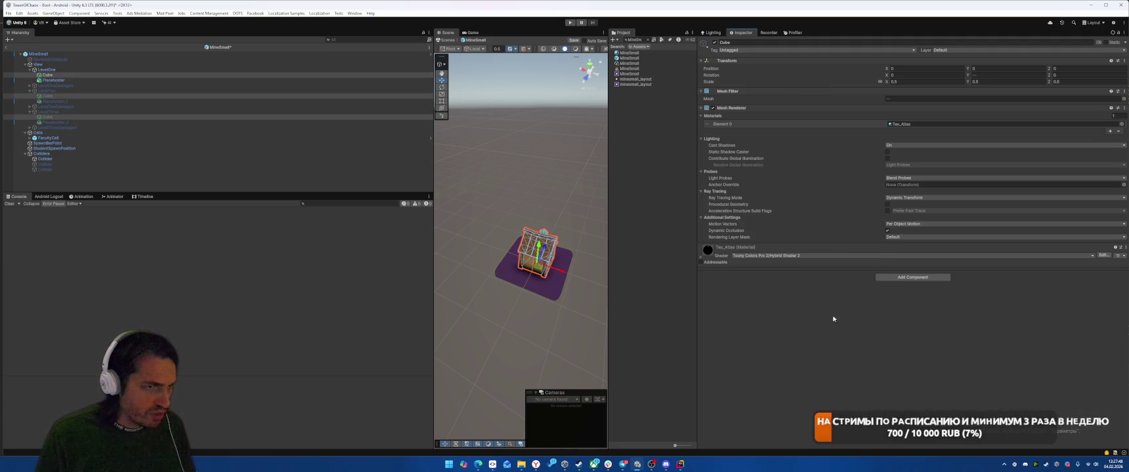
click(902, 277)
text(Anim)
key(Down)
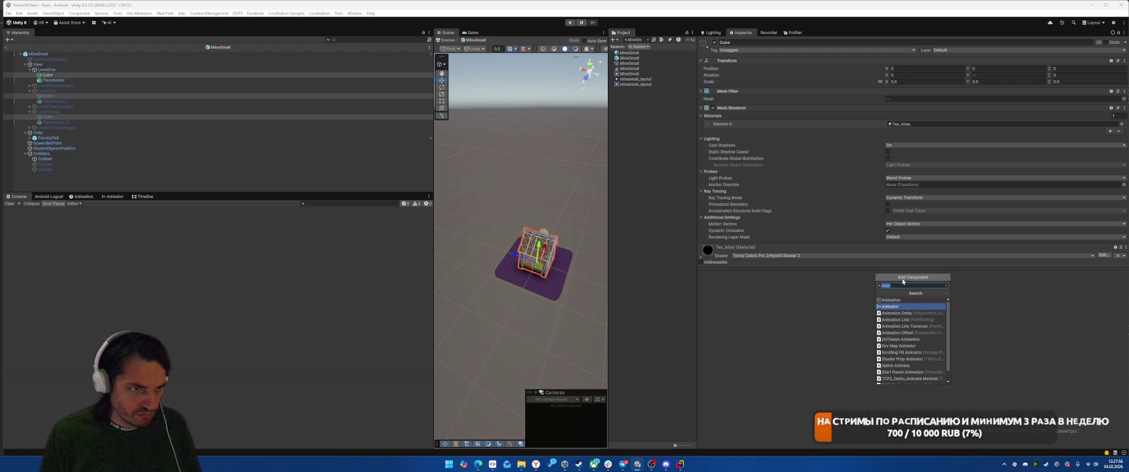
key(Return)
Step: Clear the project search, select the LevelOne Cube and locate its Mine_1 mesh
click(649, 40)
click(97, 76)
click(925, 99)
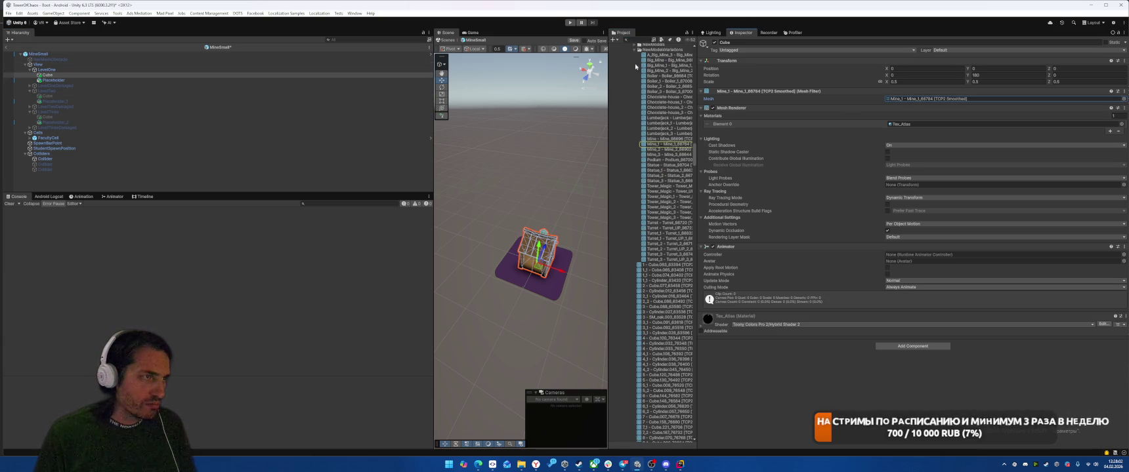
scroll(656, 147, up, 3)
click(655, 148)
click(634, 150)
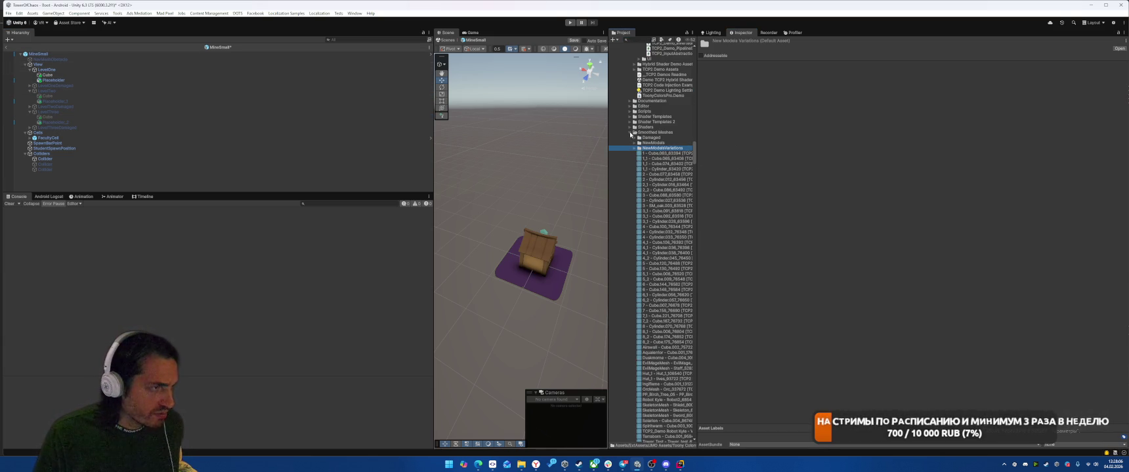
Step: Collapse Smoothed Meshes, Layer Lab, Skyden_Games and Mat-tex folders, then select the Mine_1 model
click(631, 133)
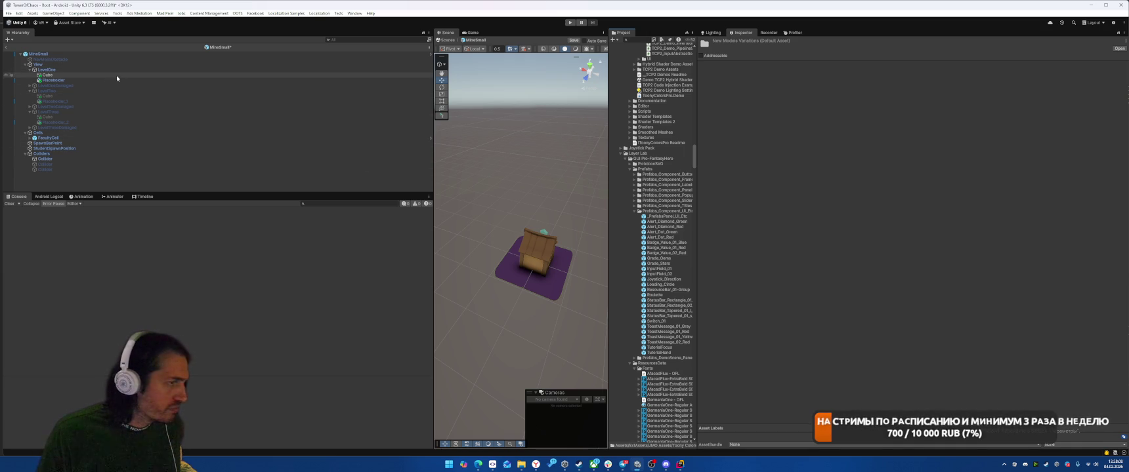
click(621, 154)
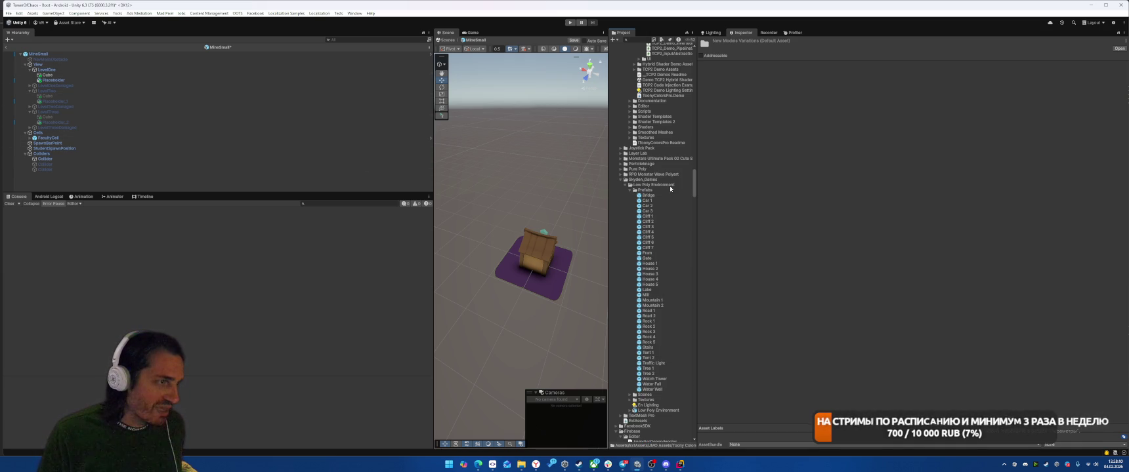
click(621, 180)
scroll(664, 267, down, 5)
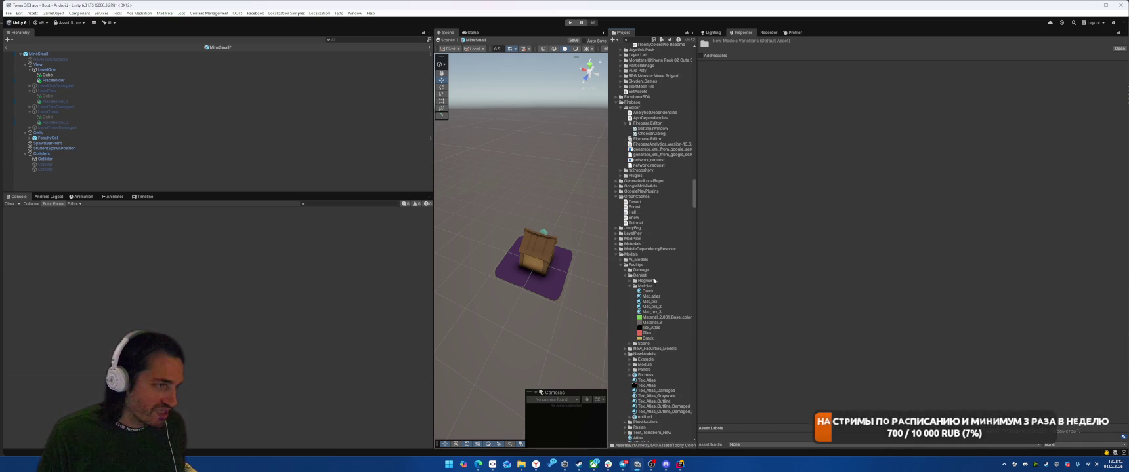
click(629, 286)
scroll(663, 275, down, 5)
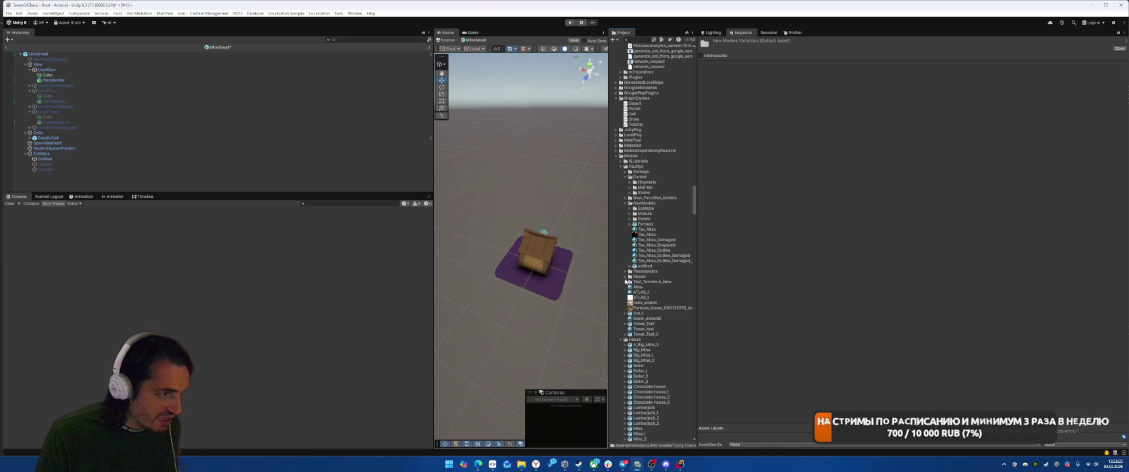
scroll(649, 216, down, 5)
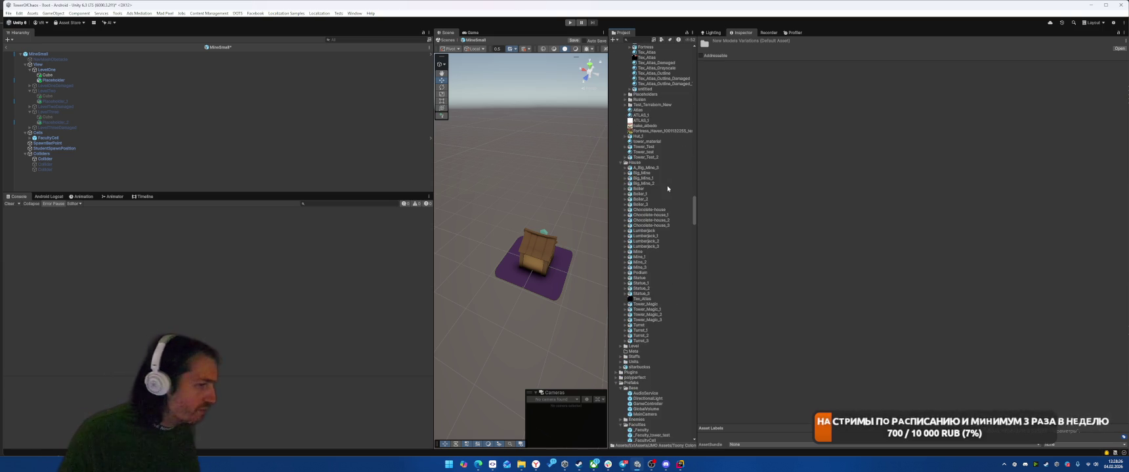
click(669, 257)
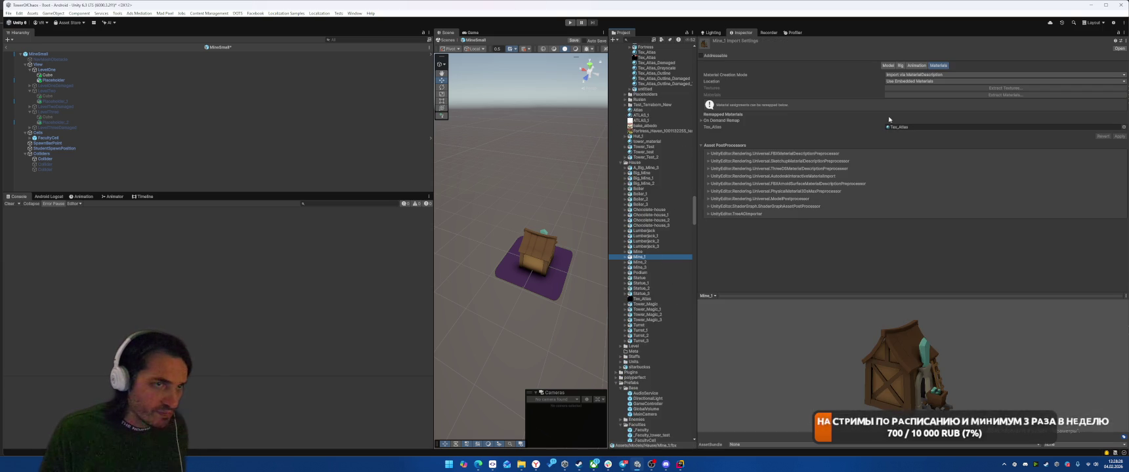
Step: Open the Mine_2 model's animation import settings and preview its clip
click(916, 67)
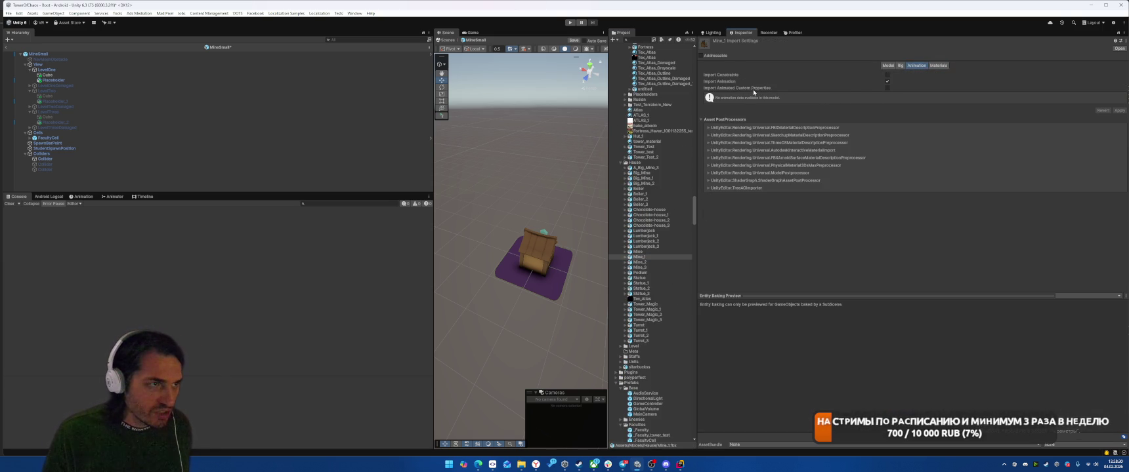
click(68, 97)
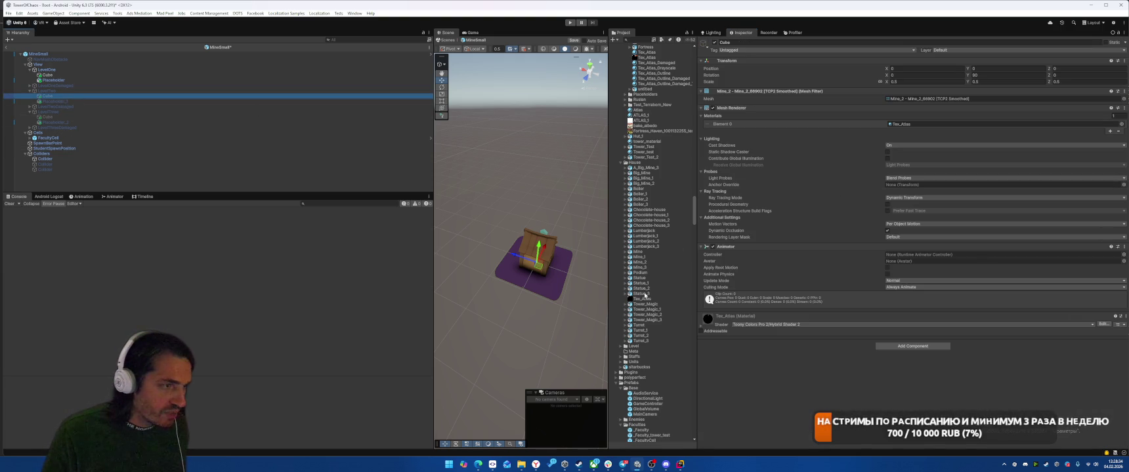
click(639, 257)
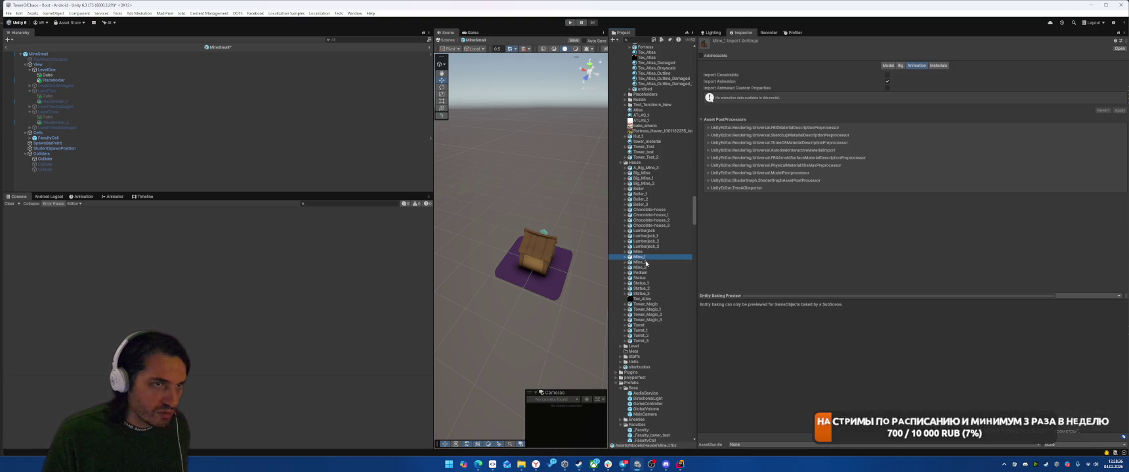
click(640, 268)
click(701, 302)
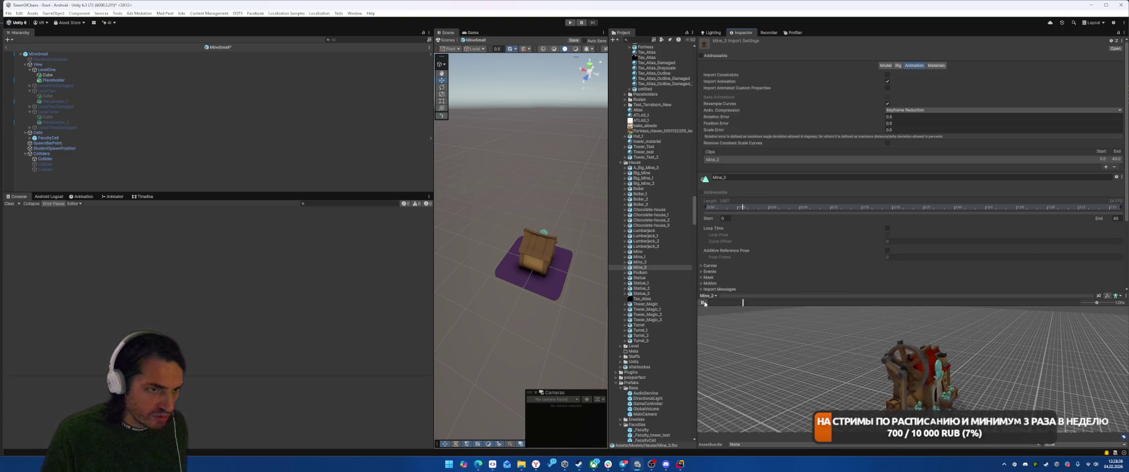
Step: Enable Loop Time on the Mine_2 clip and apply the import change
click(887, 229)
scroll(890, 233, down, 3)
click(1114, 211)
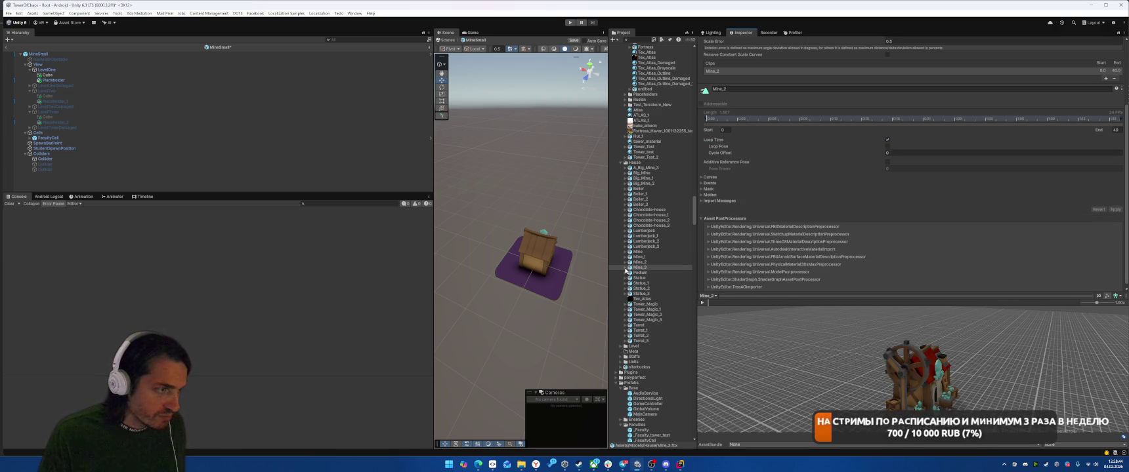
click(157, 90)
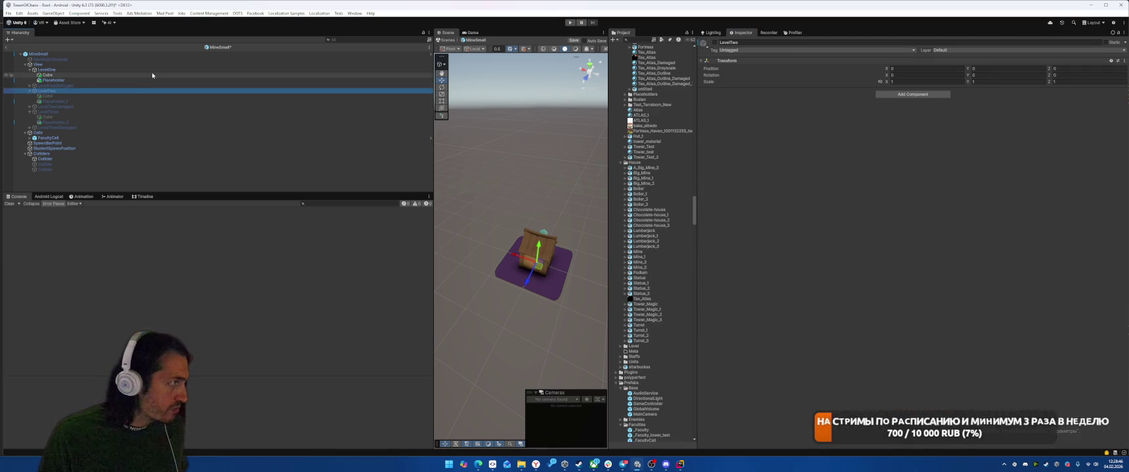
Step: Activate LevelTwo and deactivate LevelOne in the Hierarchy
click(151, 70)
key(shift+alt+a)
click(144, 91)
key(shift+alt+a)
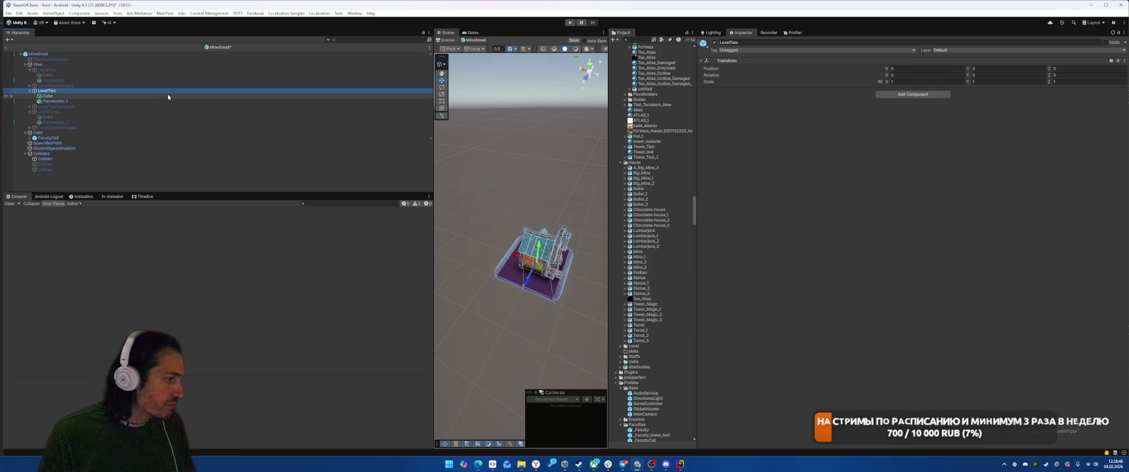
Step: Drag the Mine_2 clip onto LevelTwo's Cube to create a Cube Animator Controller
click(170, 96)
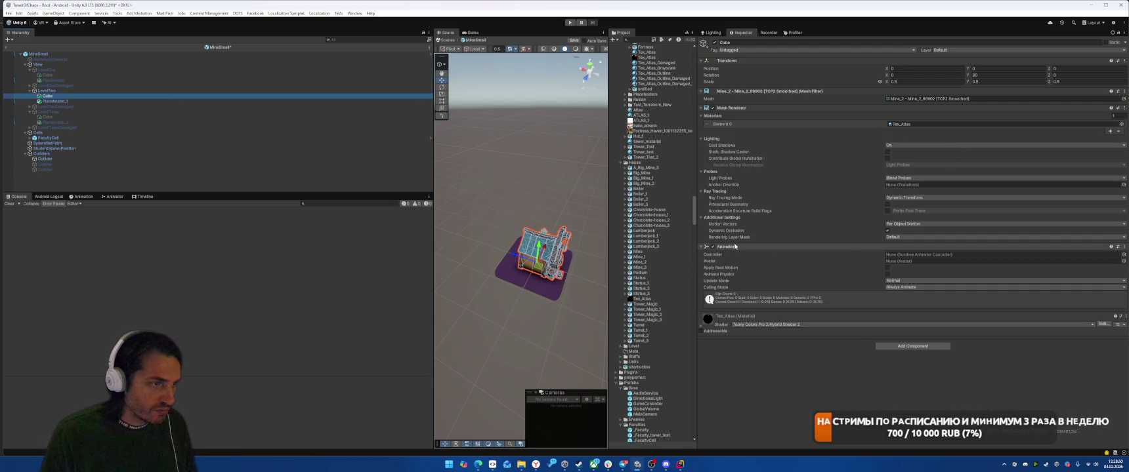
click(625, 257)
click(625, 268)
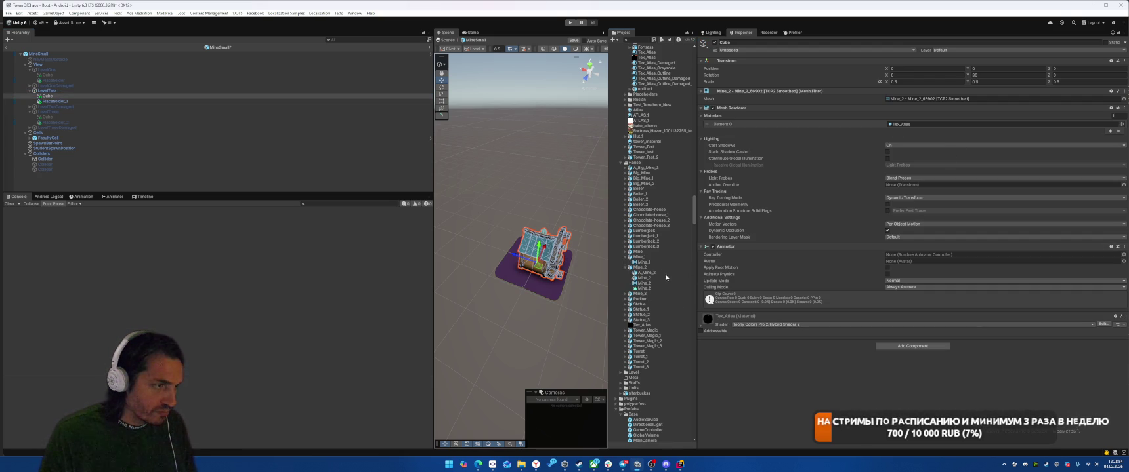
mouse_move(647, 297)
mouse_down()
mouse_move(960, 255)
mouse_move(818, 371)
mouse_up()
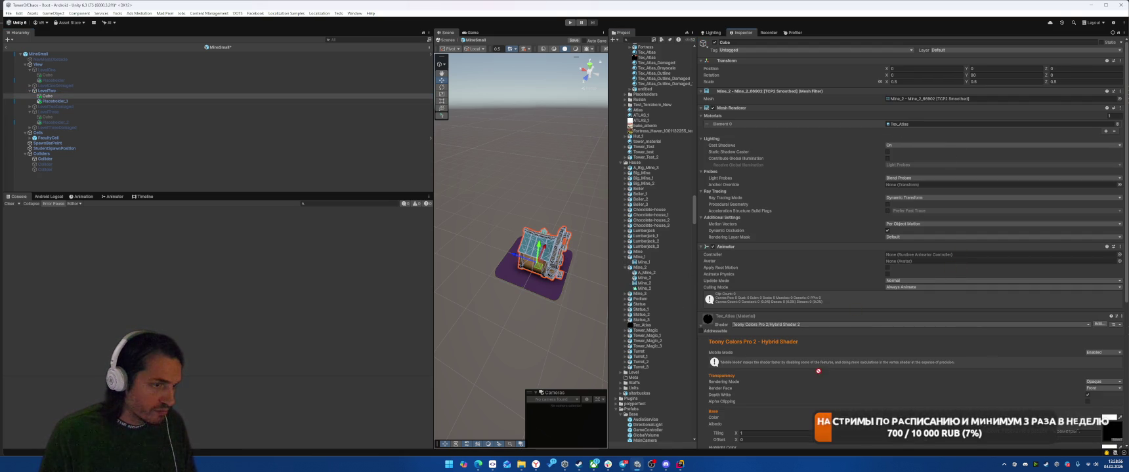
click(141, 95)
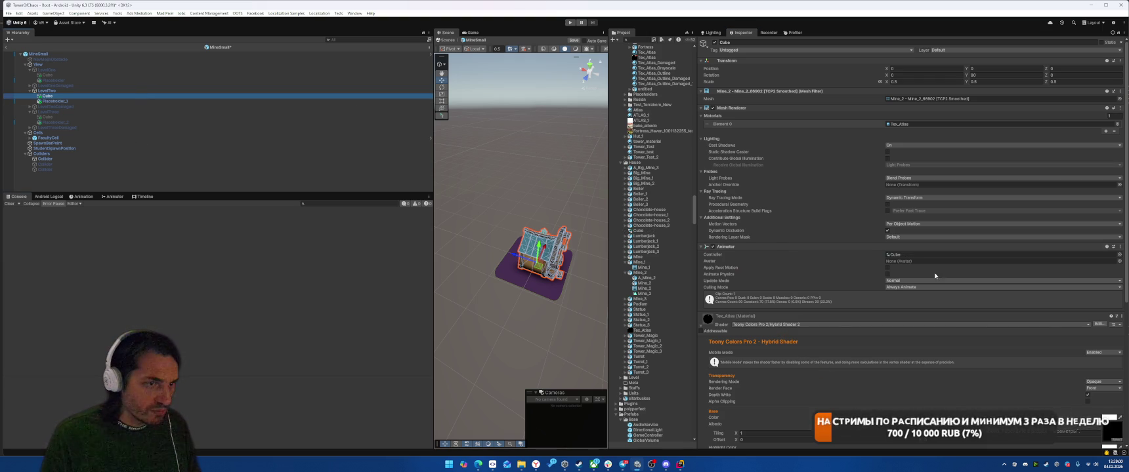
scroll(934, 275, down, 5)
click(638, 230)
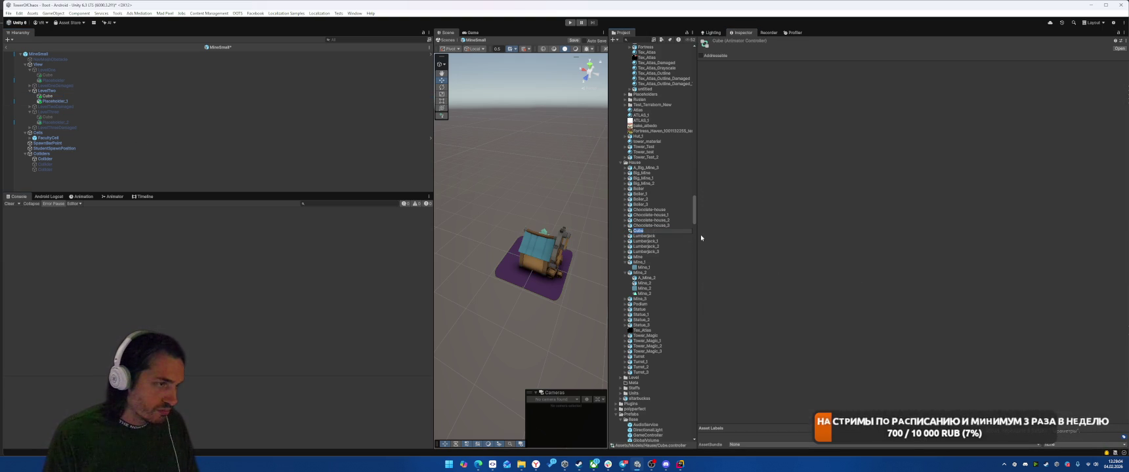
Step: Rename the new Cube animator controller to MineSmall2
text(MineSmall2)
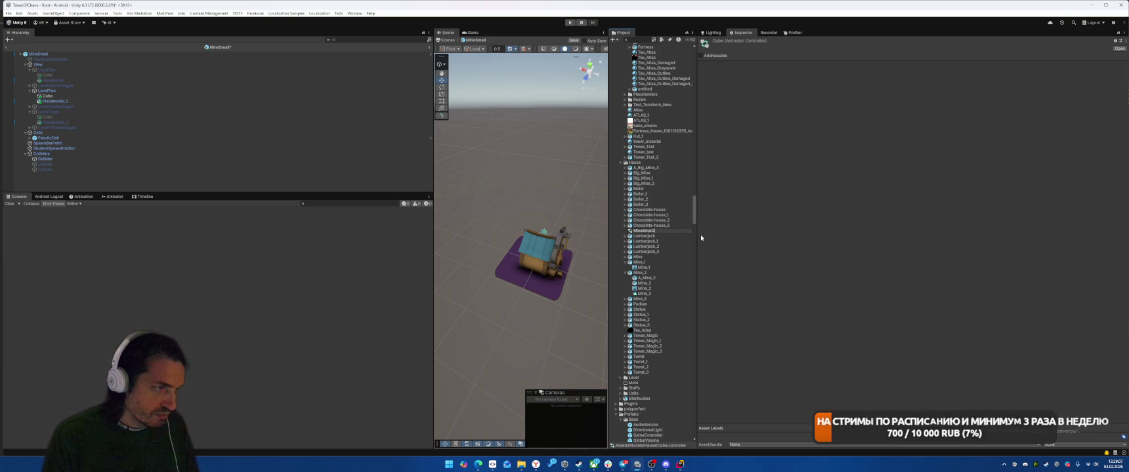
key(Return)
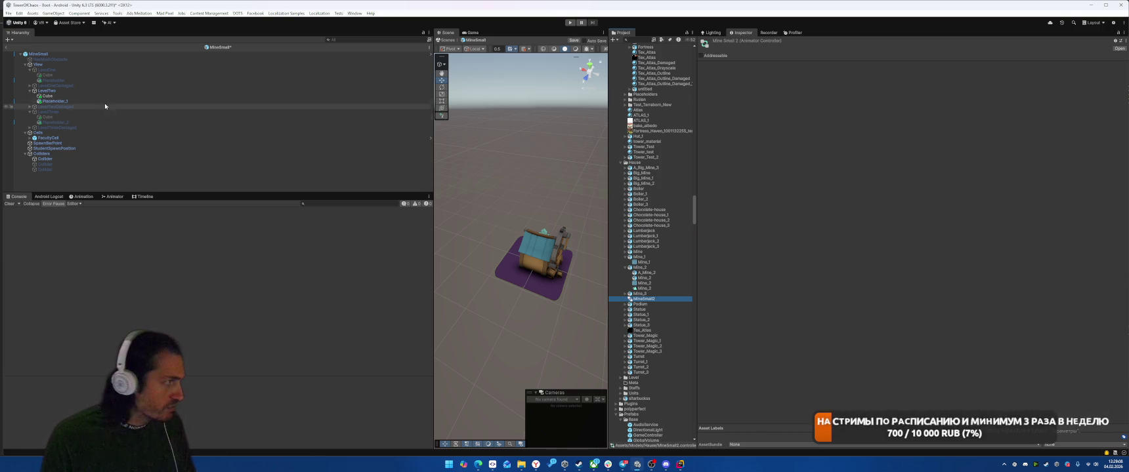
click(99, 97)
Step: Preview the mine animation on the Cube, then remove its Mesh Renderer component
click(83, 197)
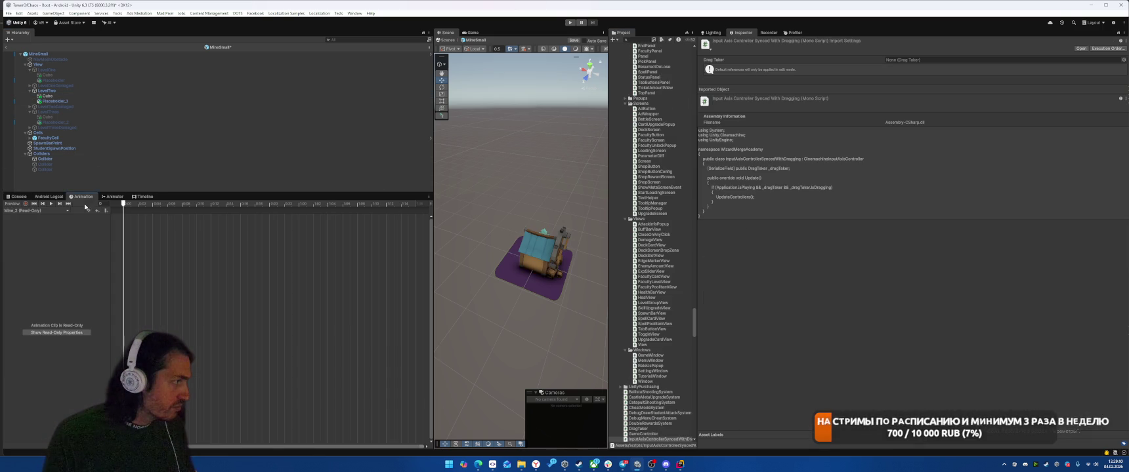
click(50, 203)
click(124, 96)
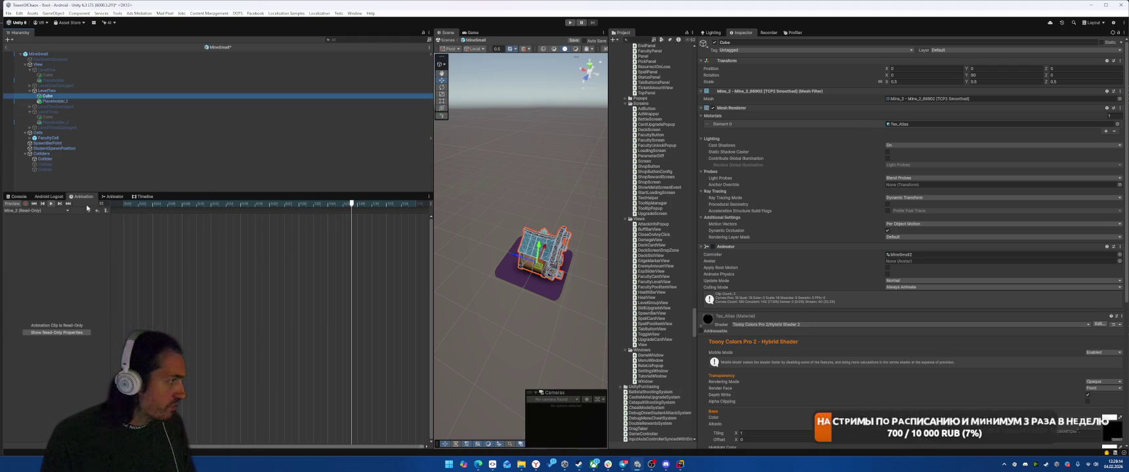
click(54, 204)
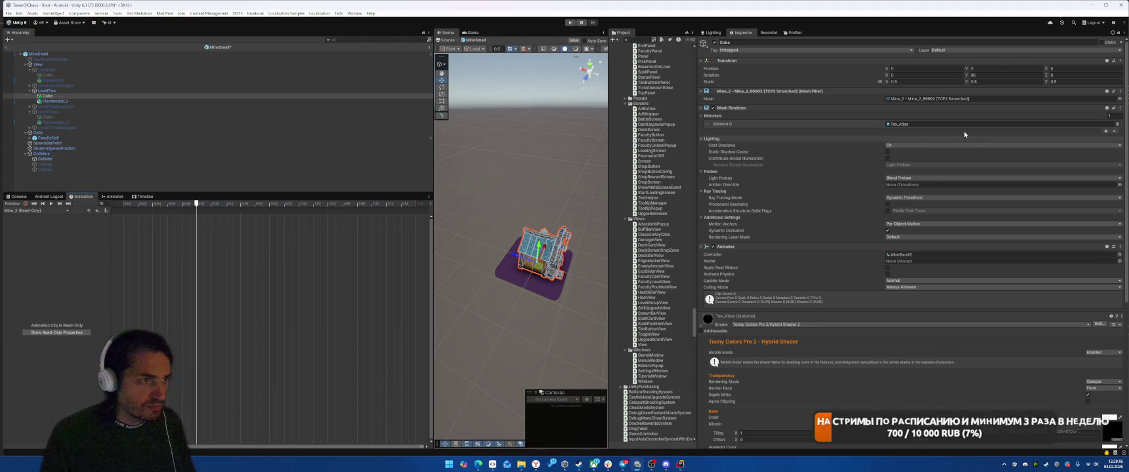
right_click(746, 107)
click(781, 122)
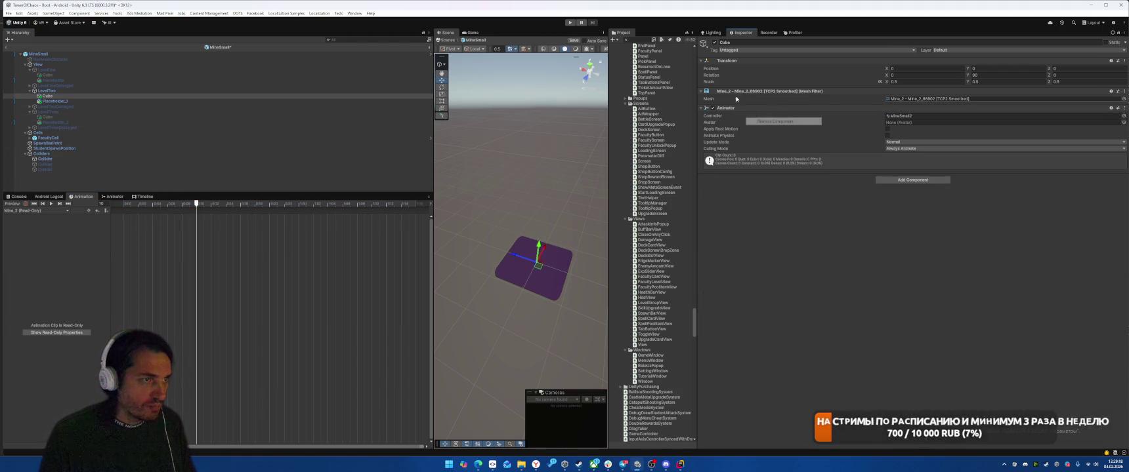
Step: Replace the Cube's Mesh Filter with a Skinned Mesh Renderer component
right_click(754, 92)
click(784, 105)
click(928, 164)
text(Ski)
click(904, 185)
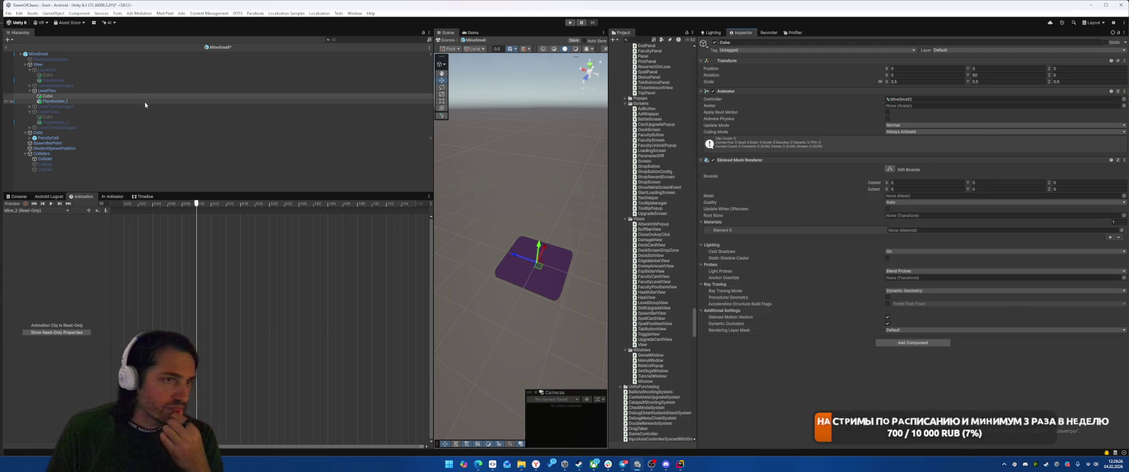
Step: Set the Skinned Mesh Renderer's mesh to Mine_2 and its material to Tex_Atlas
click(906, 99)
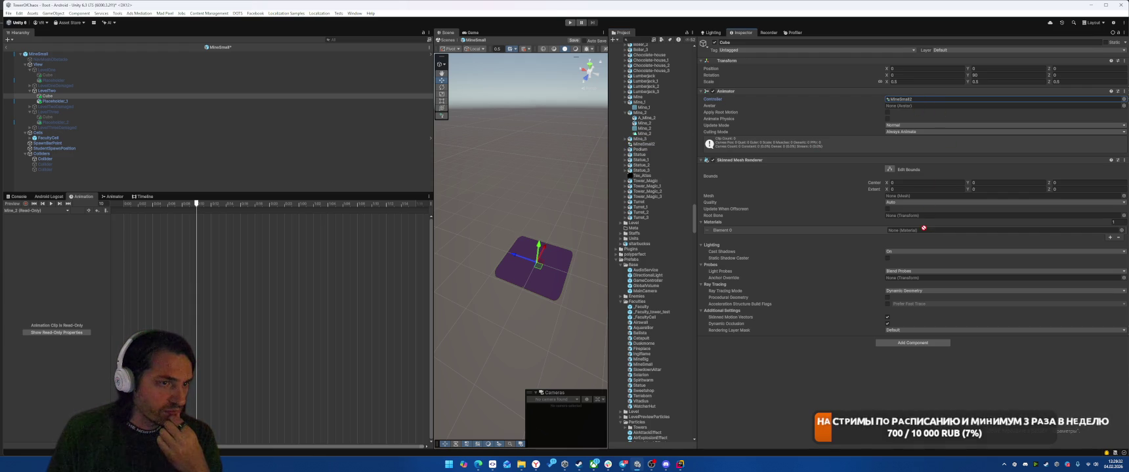
drag(908, 205, 912, 195)
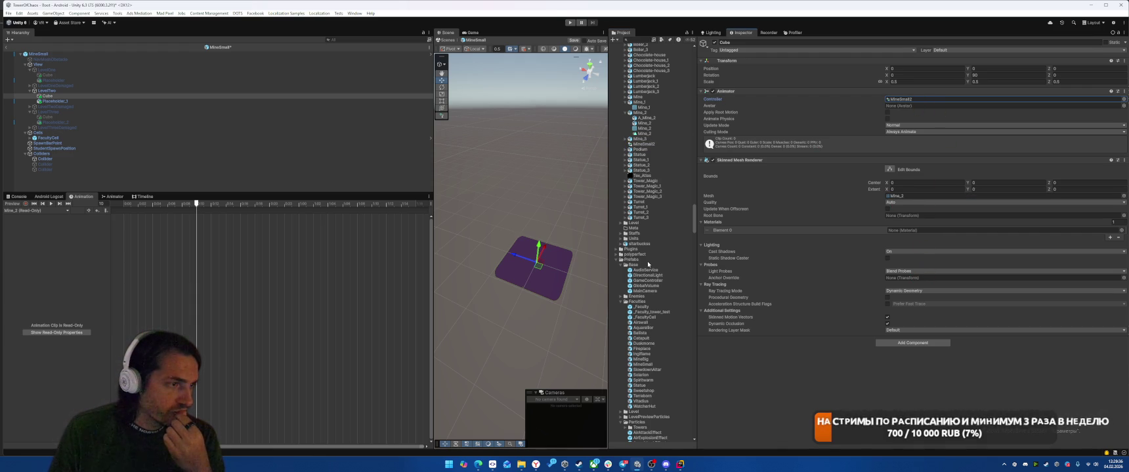
scroll(643, 185, up, 8)
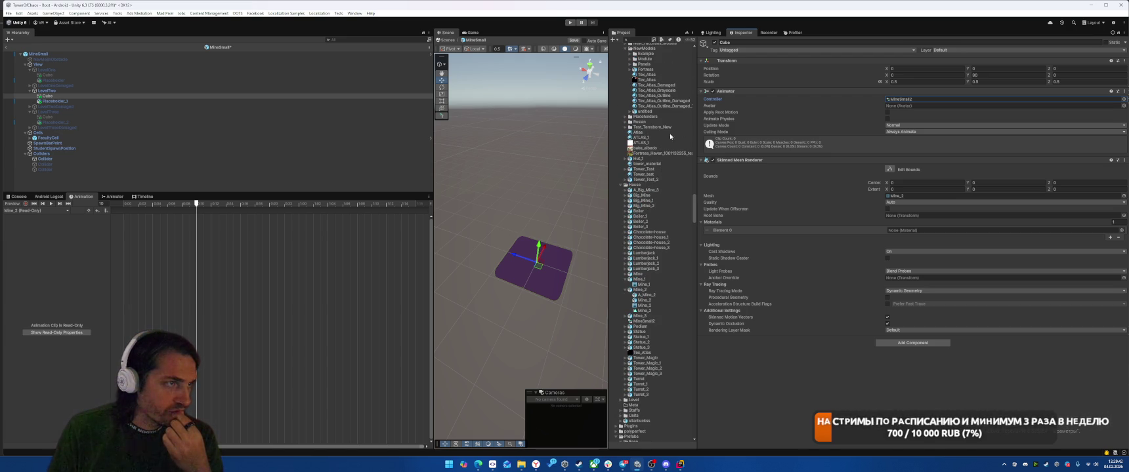
mouse_move(641, 75)
mouse_down()
mouse_move(820, 197)
mouse_move(918, 231)
mouse_up()
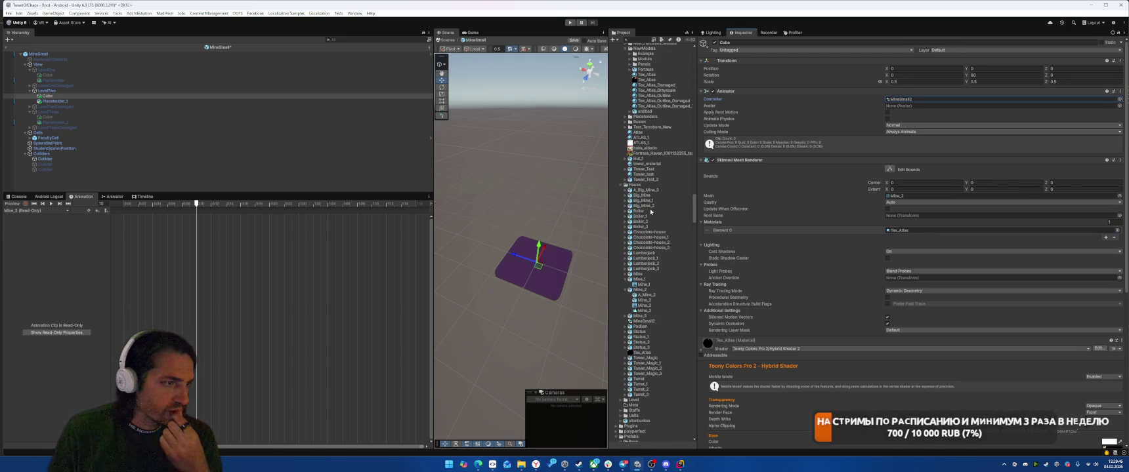
Step: Preview the Mine_2 animation and place a Mine_2 object under LevelTwo
click(52, 204)
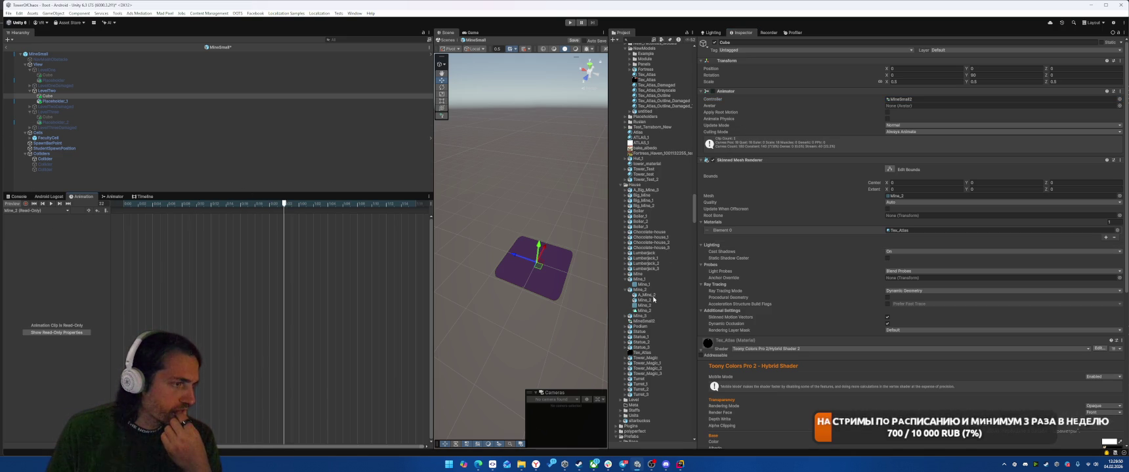
click(87, 97)
key(ctrl+z)
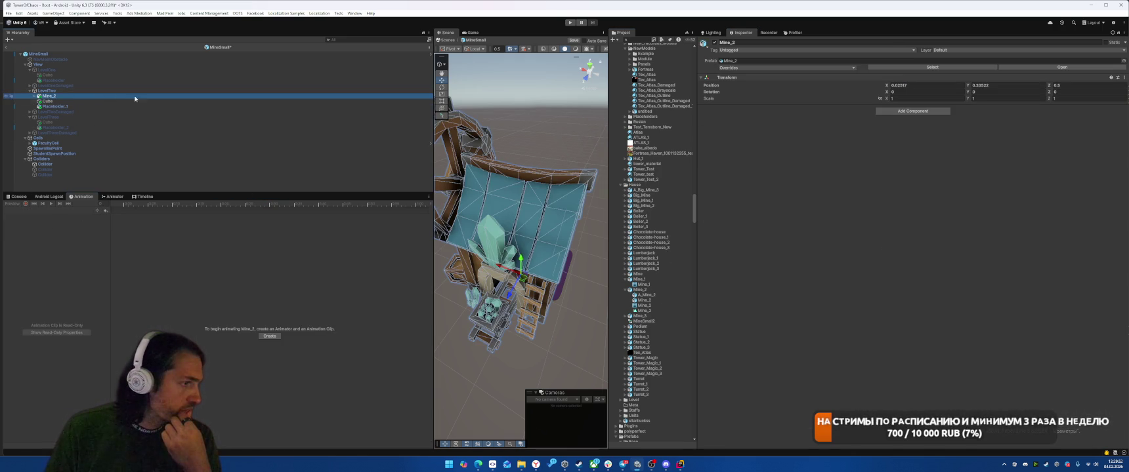
Step: Set Mine_2's position to 0,0,0 and its scale to 0.5
click(93, 101)
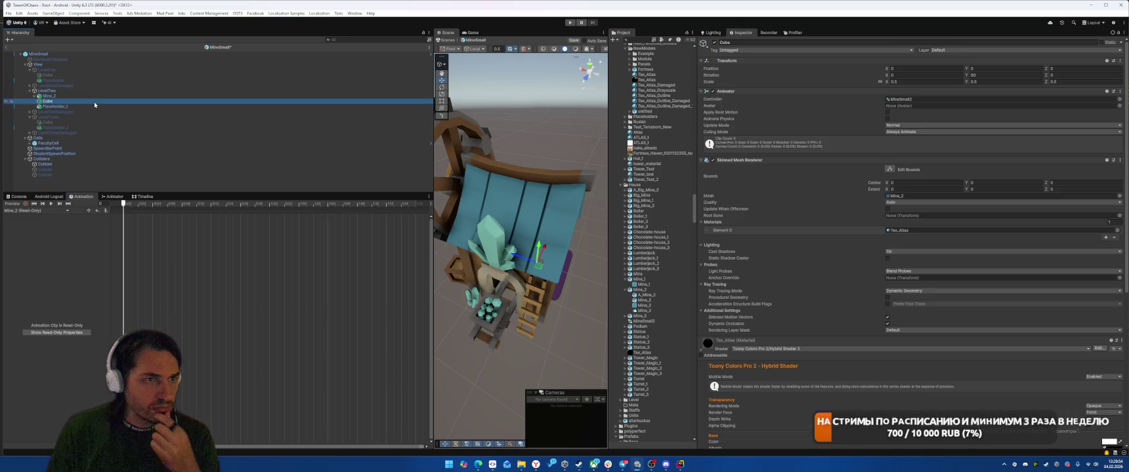
key(ctrl+z)
click(927, 97)
click(927, 86)
text(0)
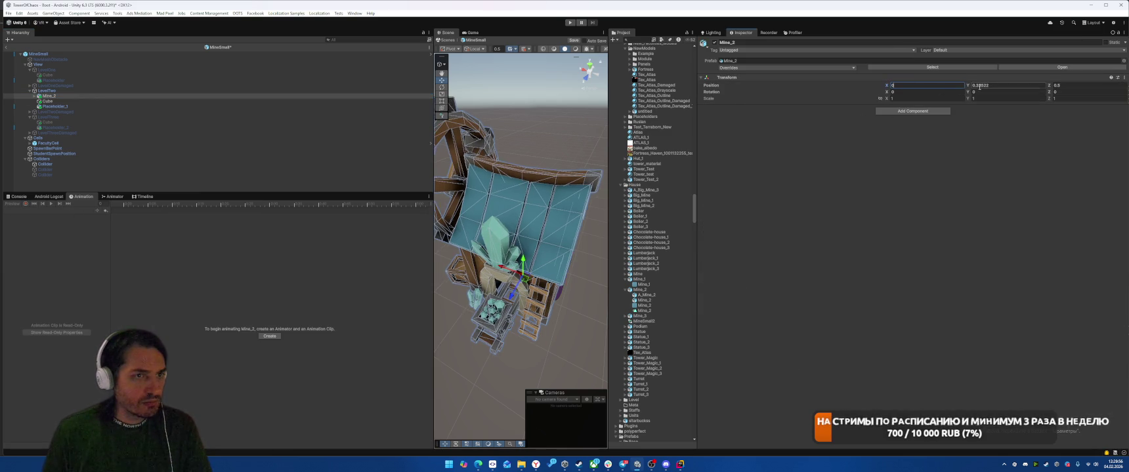
key(Tab)
text(0)
key(Tab)
text(0)
click(946, 98)
text(0.5)
key(Tab)
key(Tab)
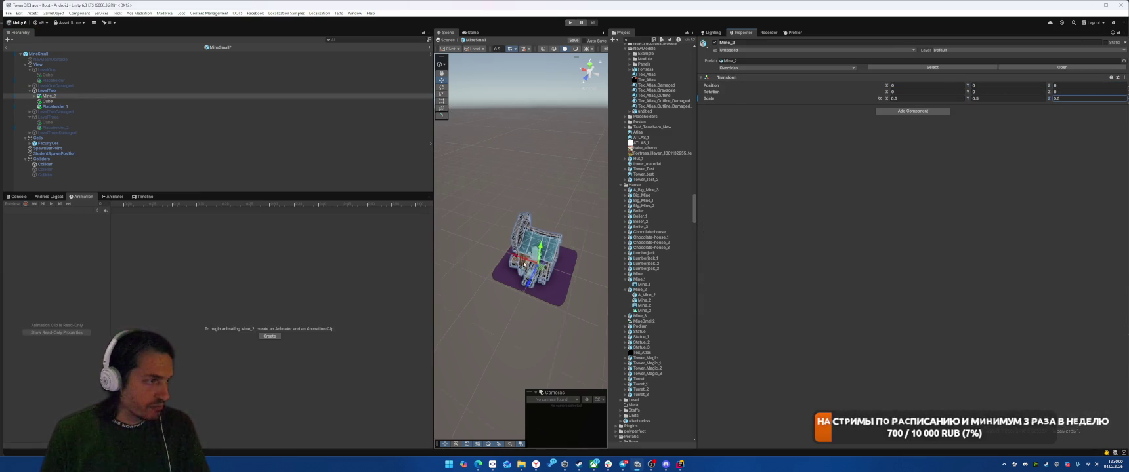
Step: Set Mine_2's Y rotation to 90
click(302, 101)
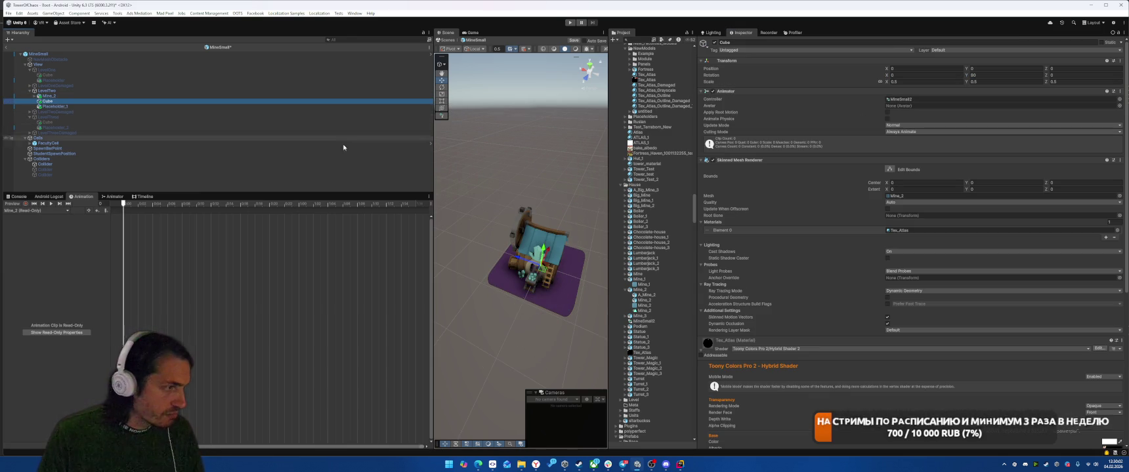
click(92, 96)
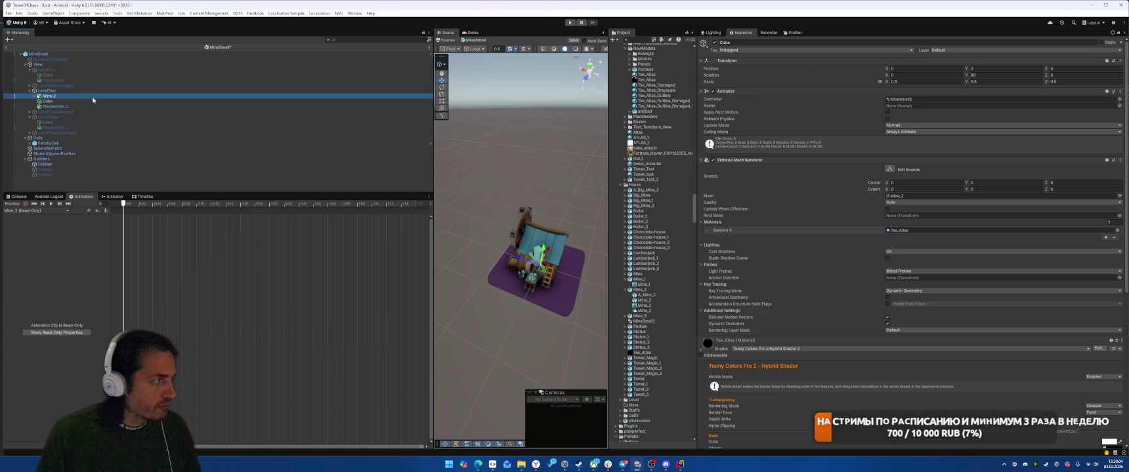
click(986, 92)
text(90)
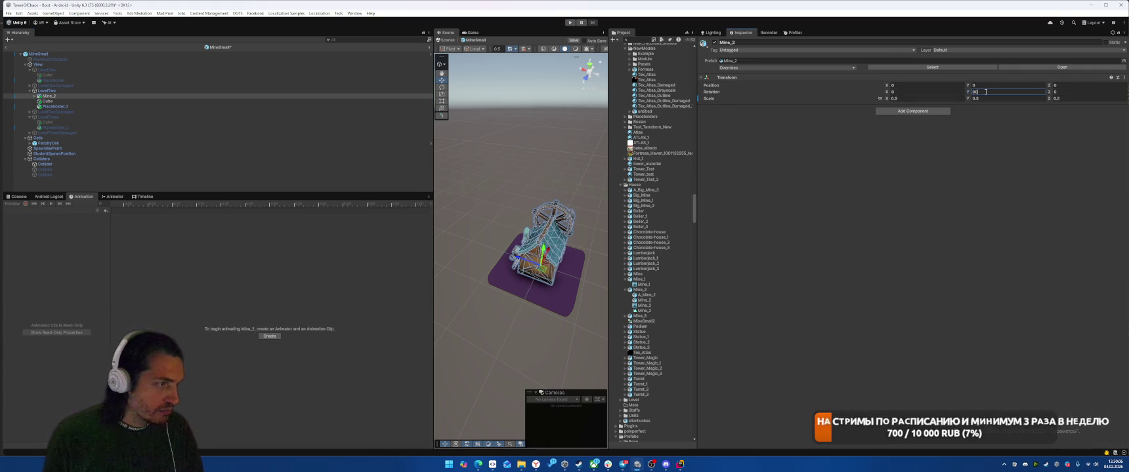
click(145, 96)
Step: Check Mine_2's children, then give Mine_2 an Animator using the MineSmall2 controller
key(alt+shift+a)
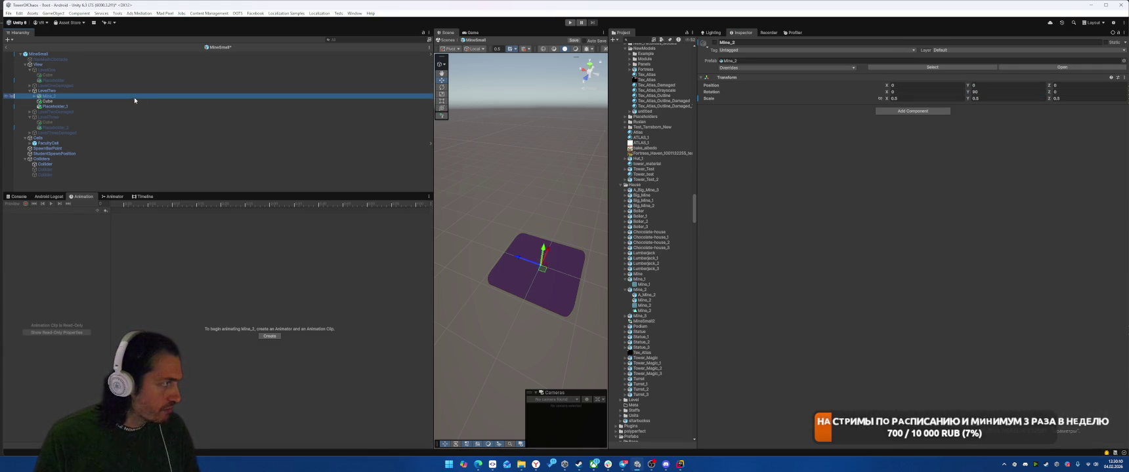
click(142, 101)
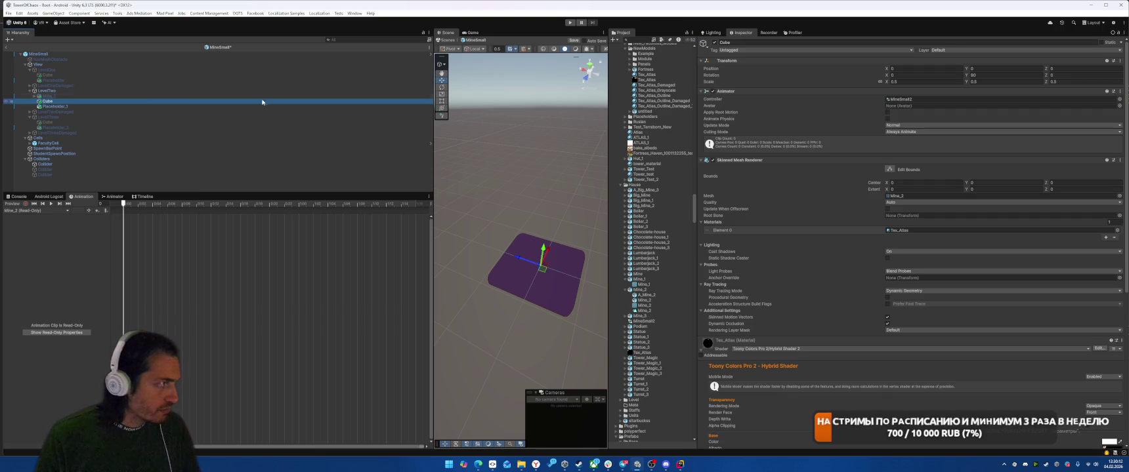
click(172, 96)
key(Left)
key(alt+shift+a)
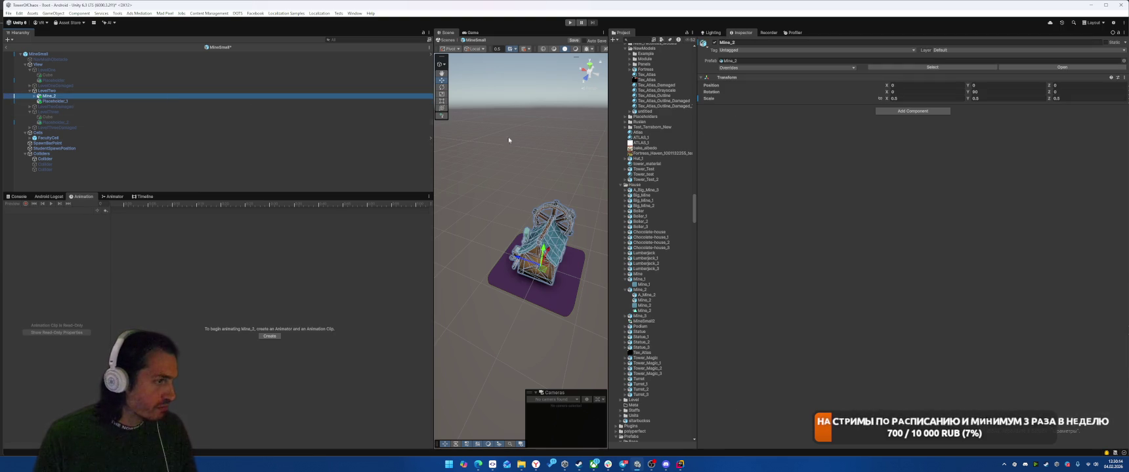
key(Down)
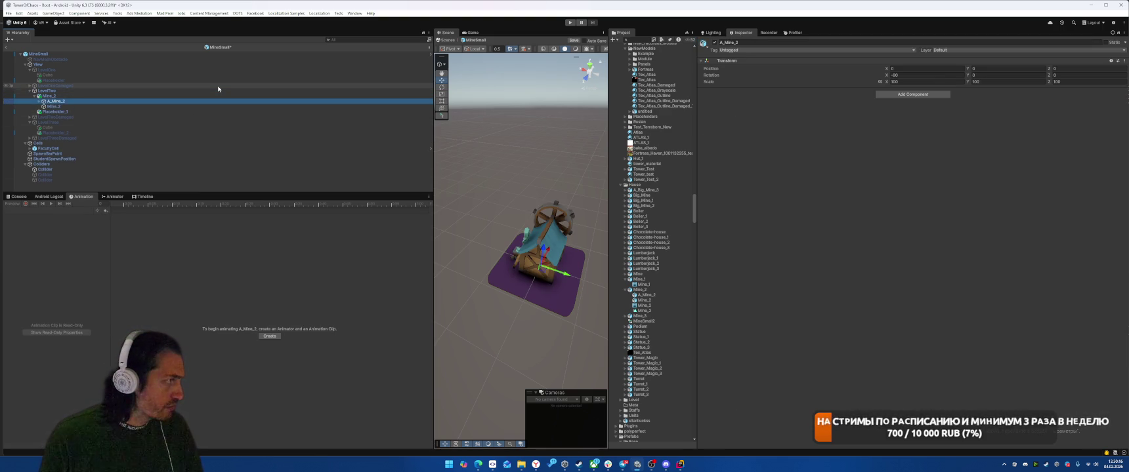
key(Down)
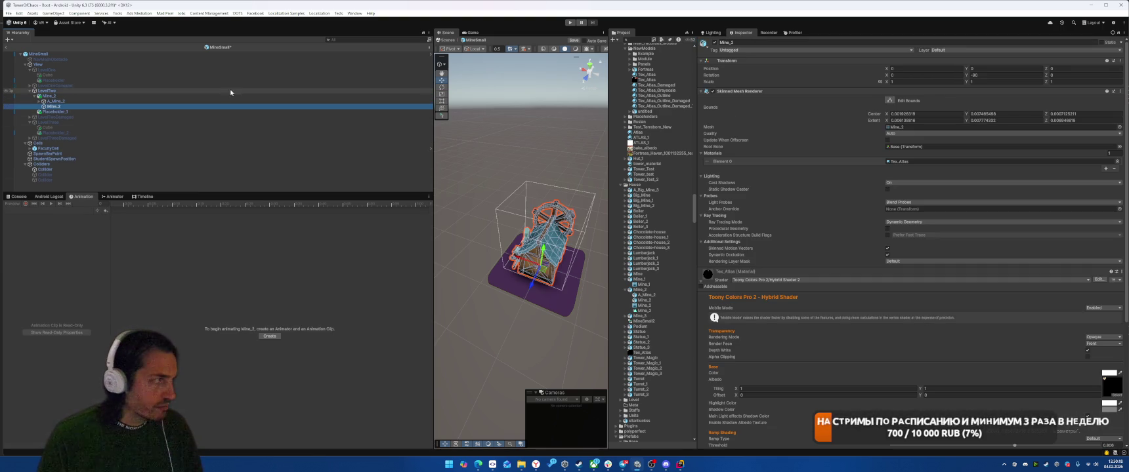
scroll(824, 163, down, 3)
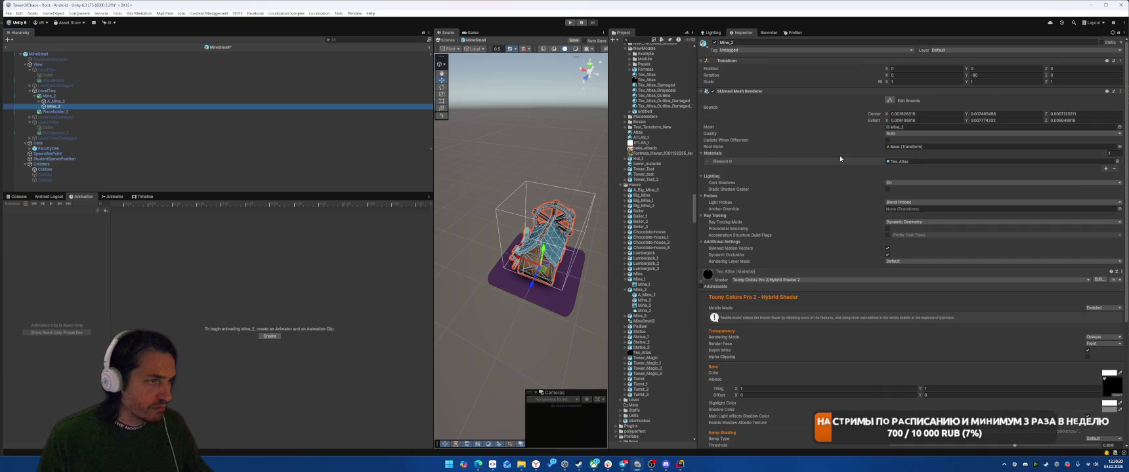
click(113, 96)
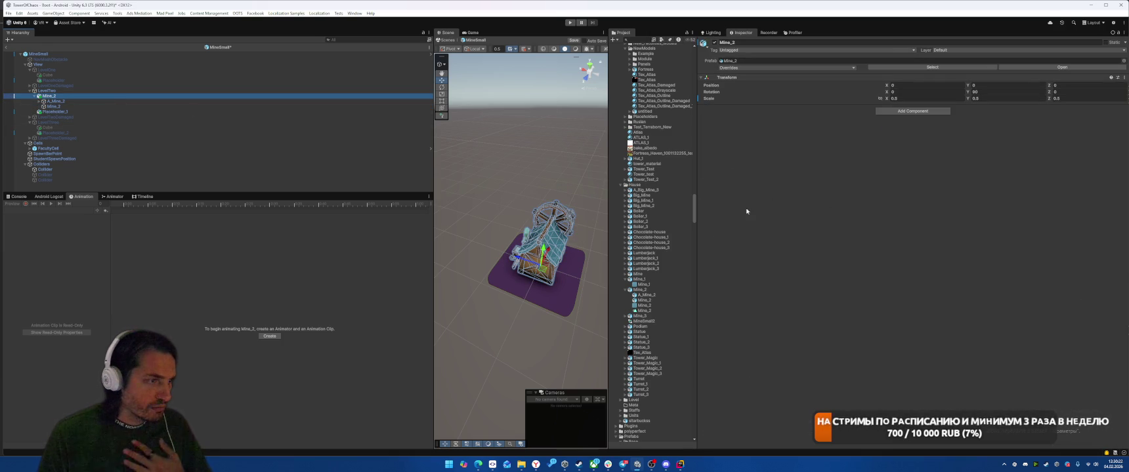
drag(639, 322, 821, 138)
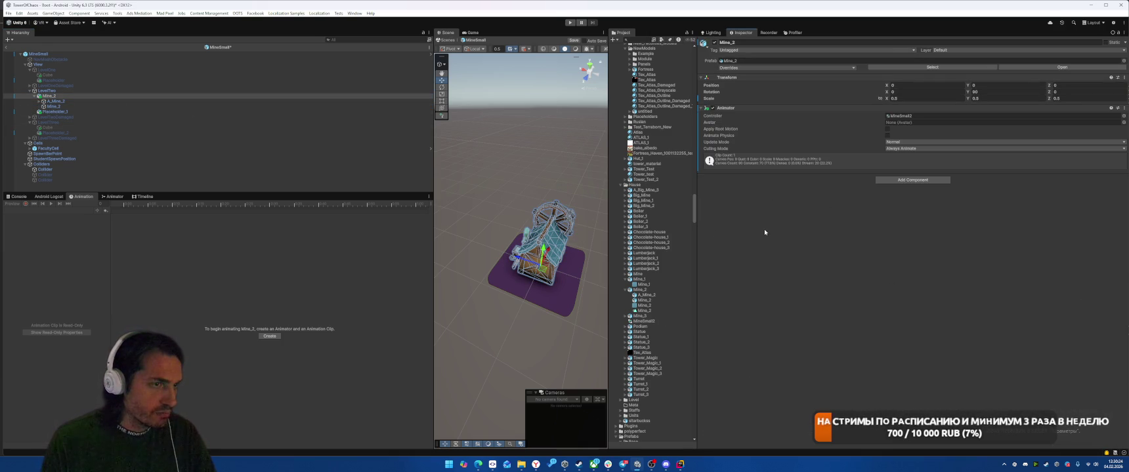
Step: Play Mine_2's animation preview and orbit the view to inspect the mine
click(70, 97)
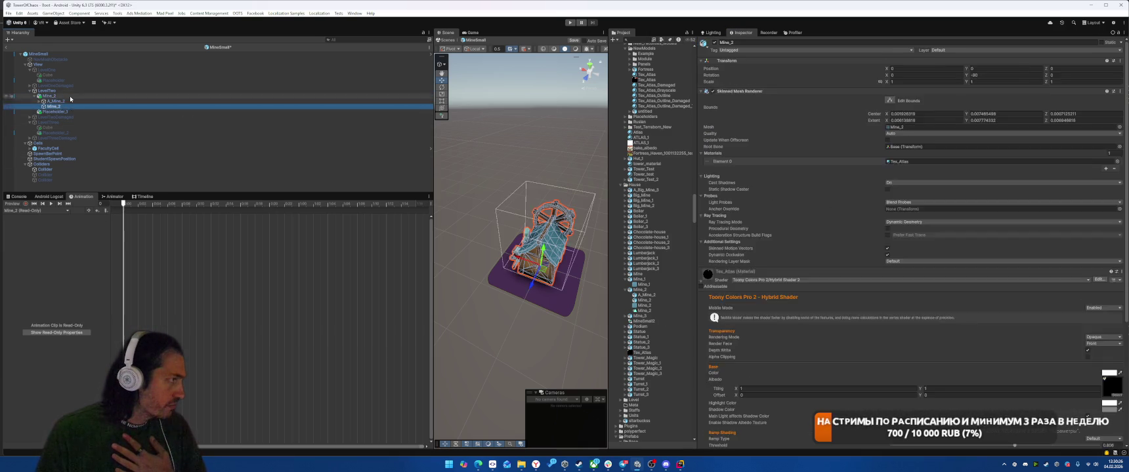
click(52, 204)
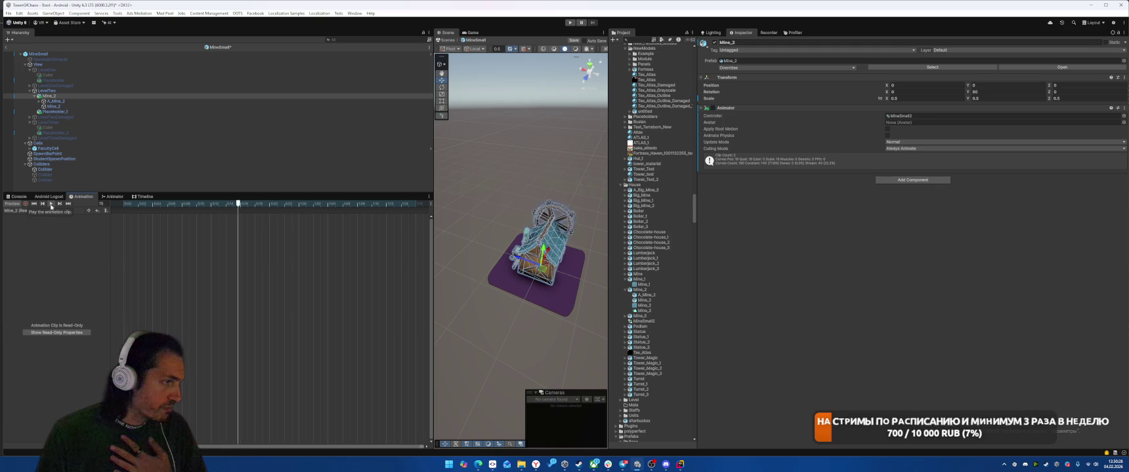
drag(511, 182, 600, 171)
scroll(600, 171, up, 4)
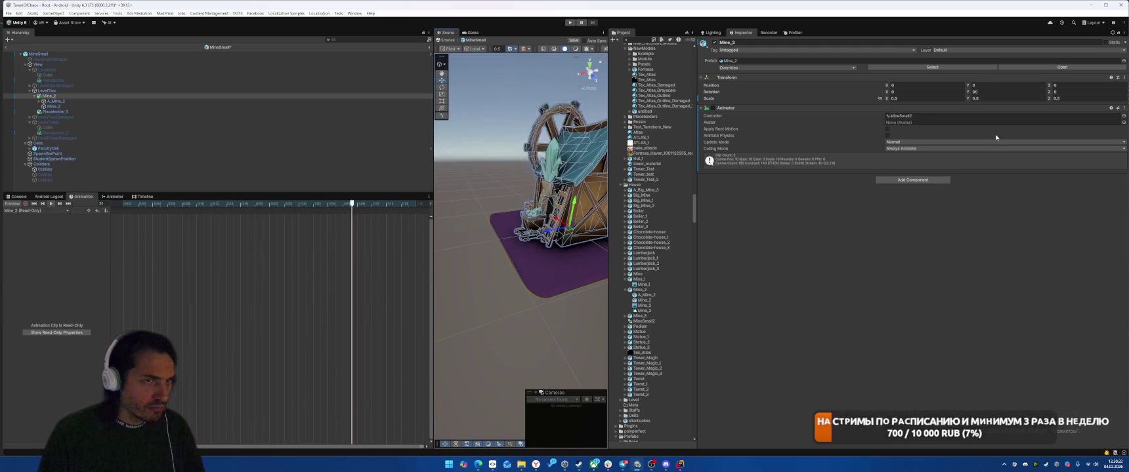
mouse_move(516, 180)
mouse_down()
mouse_move(494, 181)
mouse_move(719, 177)
mouse_move(546, 166)
mouse_up()
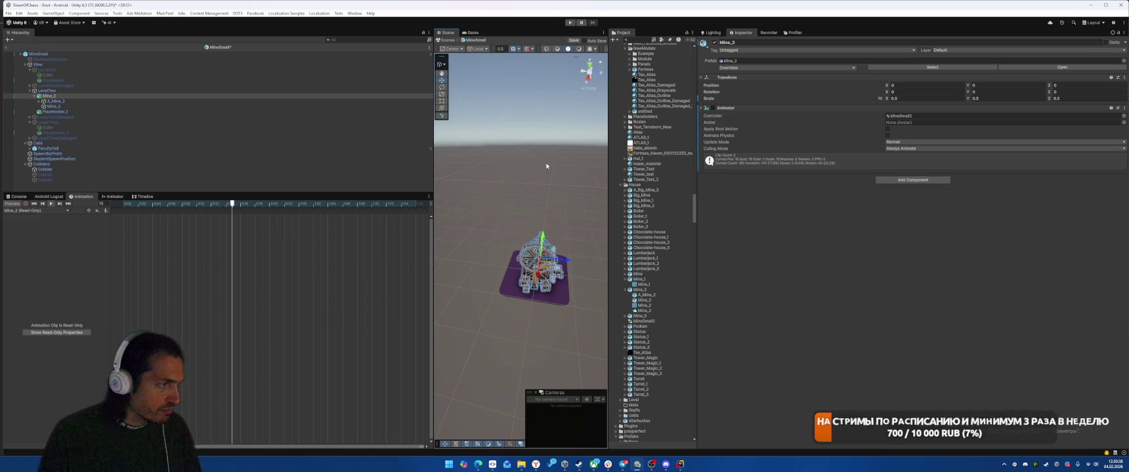
key(x)
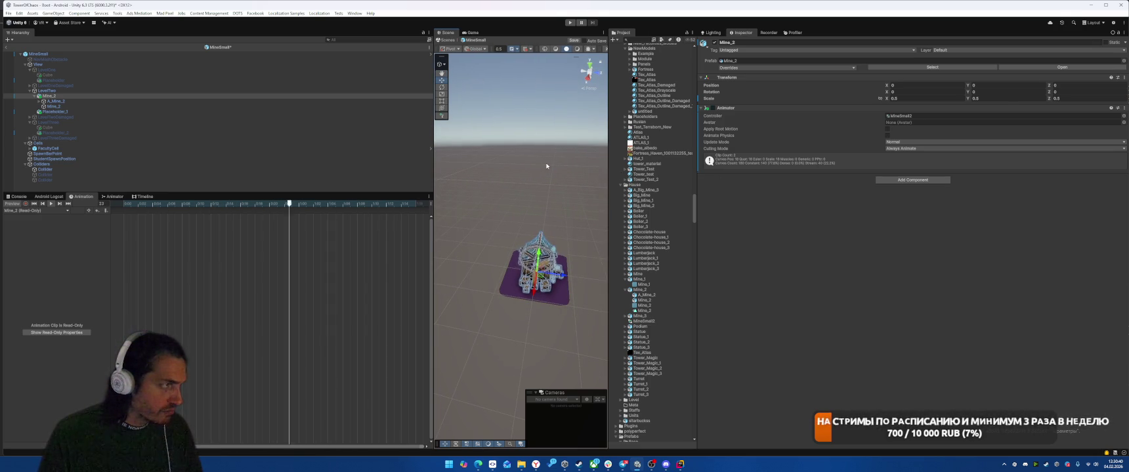
mouse_move(546, 165)
mouse_down()
mouse_move(590, 165)
mouse_move(559, 163)
mouse_up()
Step: Turn Mine_2 to Y rotation 180, then deactivate its level and move to LevelThree
mouse_move(967, 92)
mouse_down()
mouse_move(843, 107)
mouse_move(965, 115)
mouse_move(1007, 92)
mouse_up()
text(90)
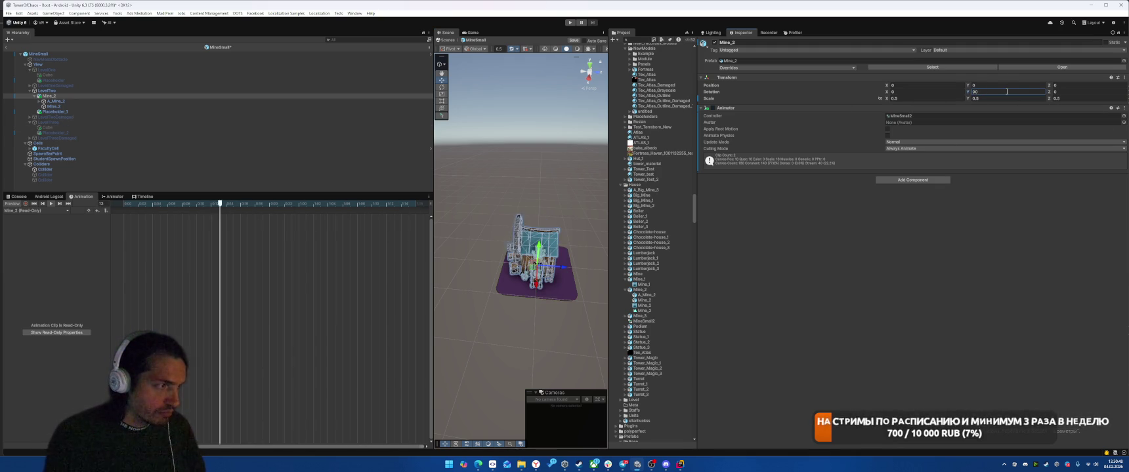
click(987, 97)
click(988, 91)
text(180)
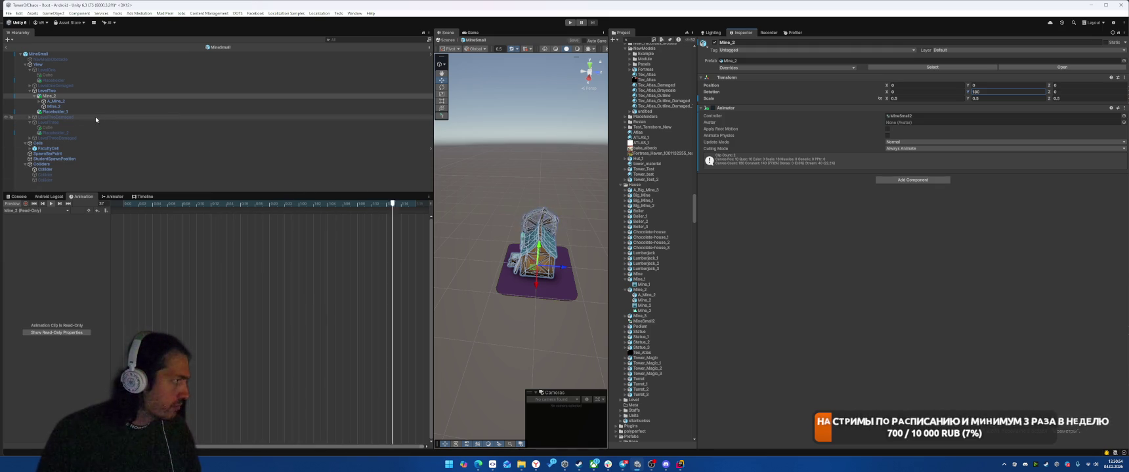
click(94, 93)
key(alt+shift+a)
key(Down)
key(Down)
key(Down)
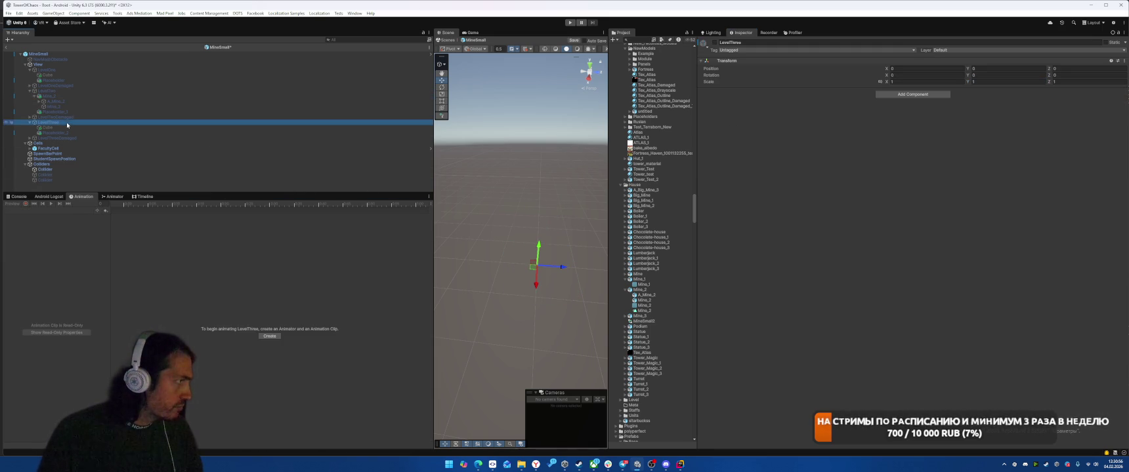
Step: Activate LevelThree and swap its placeholder Cube for the Mine_3 model
key(alt+shift+a)
key(Down)
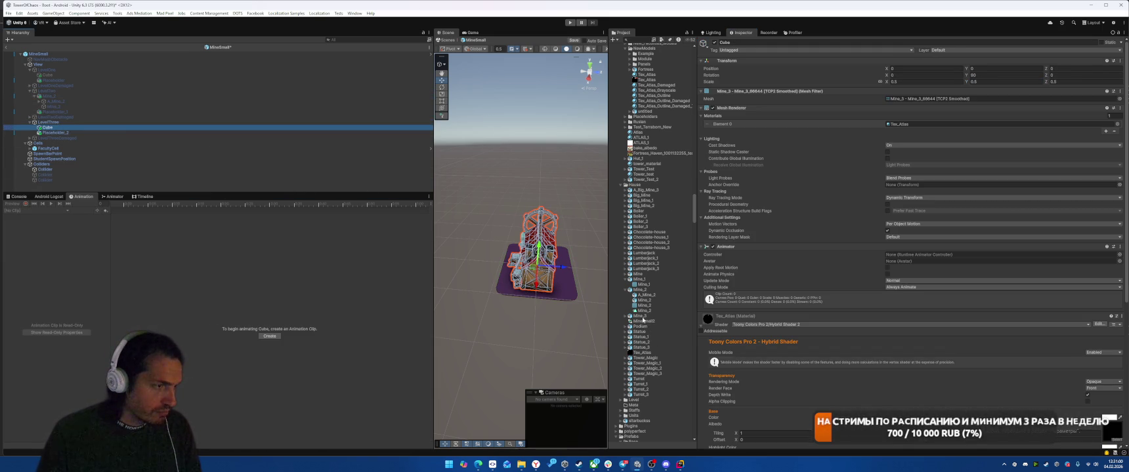
double_click(51, 126)
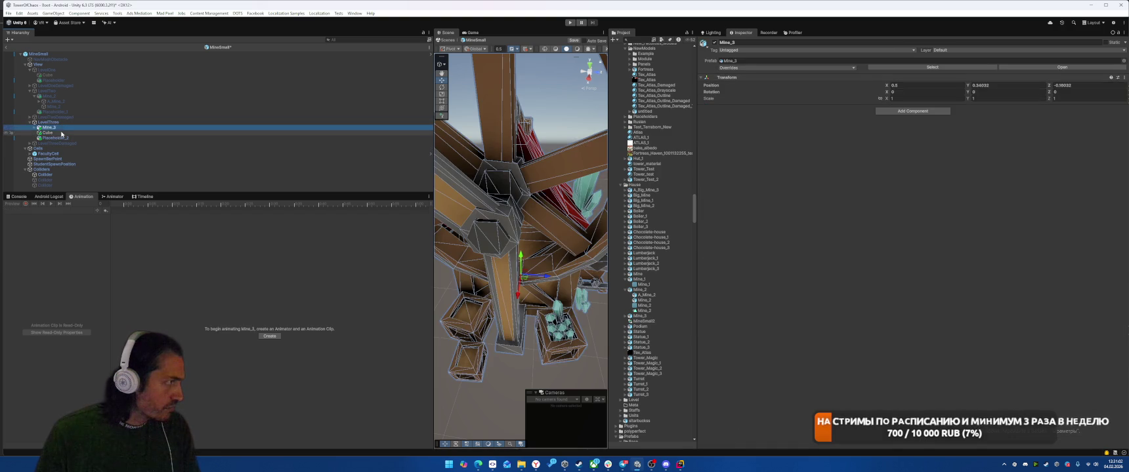
Step: Set Mine_3's position to 0,0,0 and its scale to 0.5,0.5,0.5
click(907, 86)
text(0)
key(Tab)
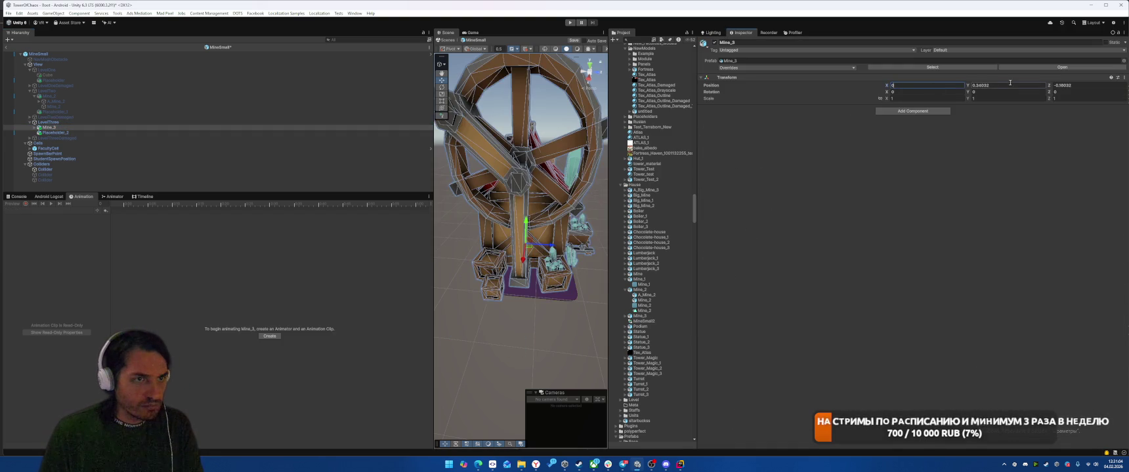
text(0)
key(Tab)
text(0)
click(907, 98)
text(.5)
key(Tab)
text(.5)
key(Tab)
text(.5)
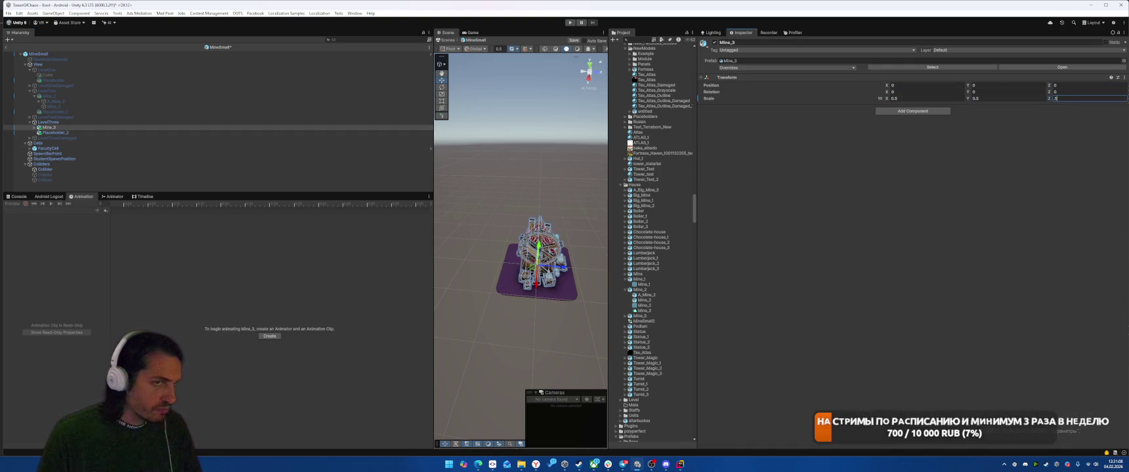
Step: Set Mine_3's Y rotation to 180
click(996, 91)
text(180)
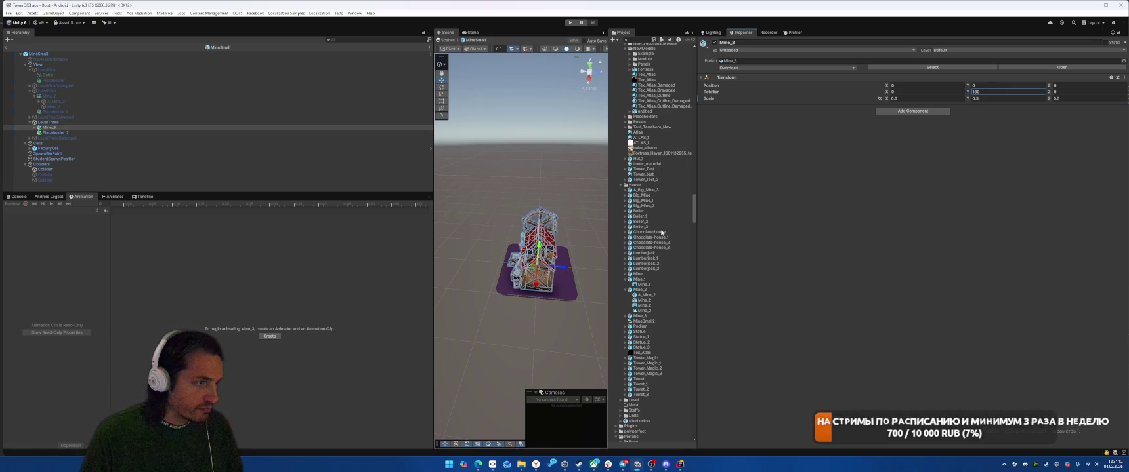
click(624, 316)
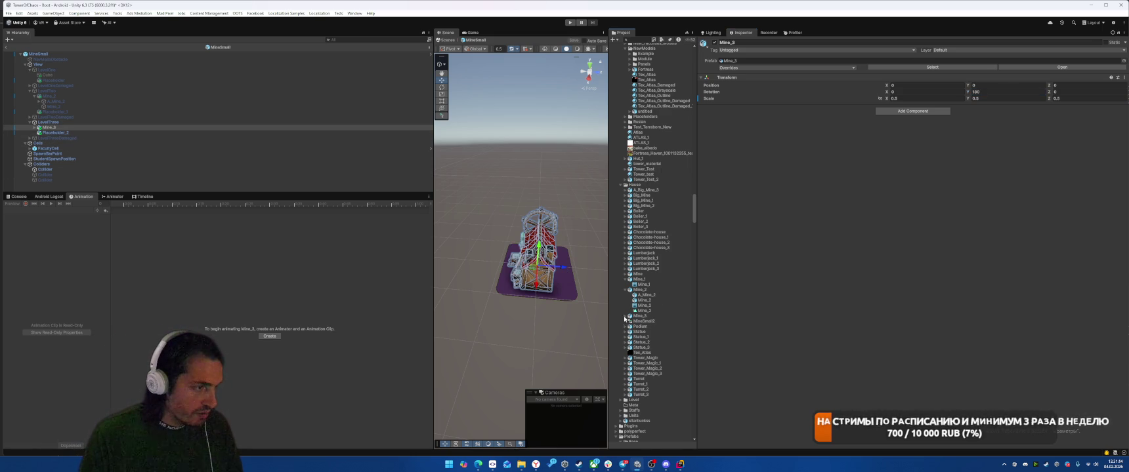
Step: Add an Animator to Mine_3 and rename its new controller to MineSmall_3
mouse_move(647, 336)
mouse_down()
mouse_move(882, 239)
mouse_move(712, 286)
mouse_up()
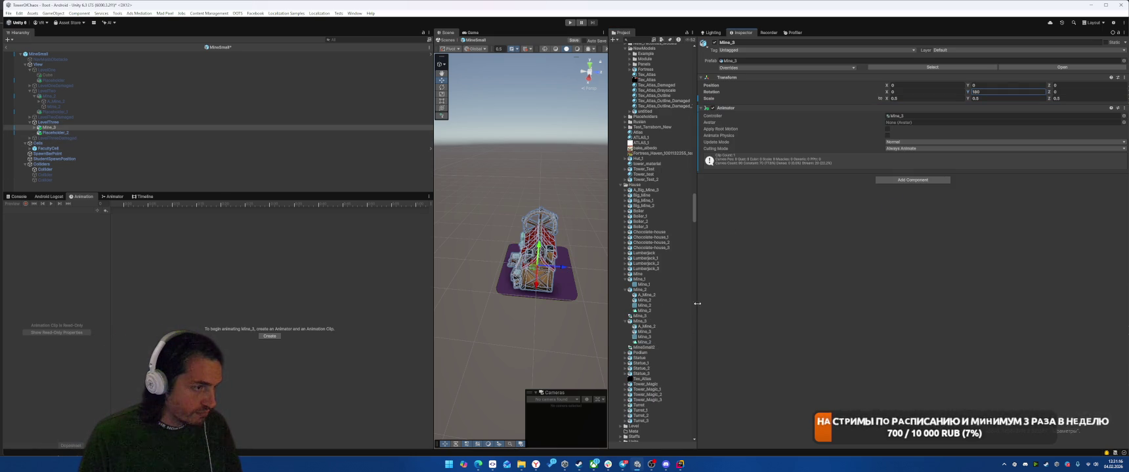
click(914, 116)
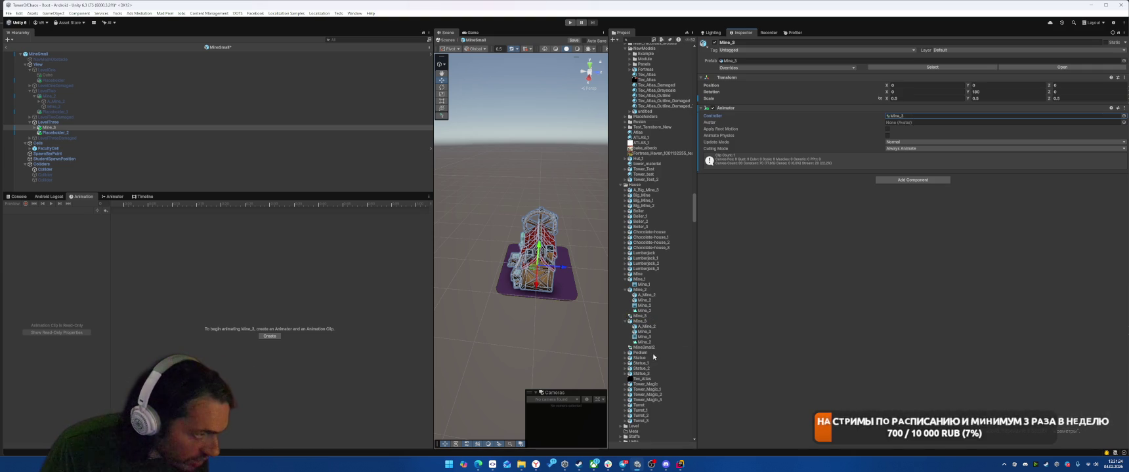
click(640, 317)
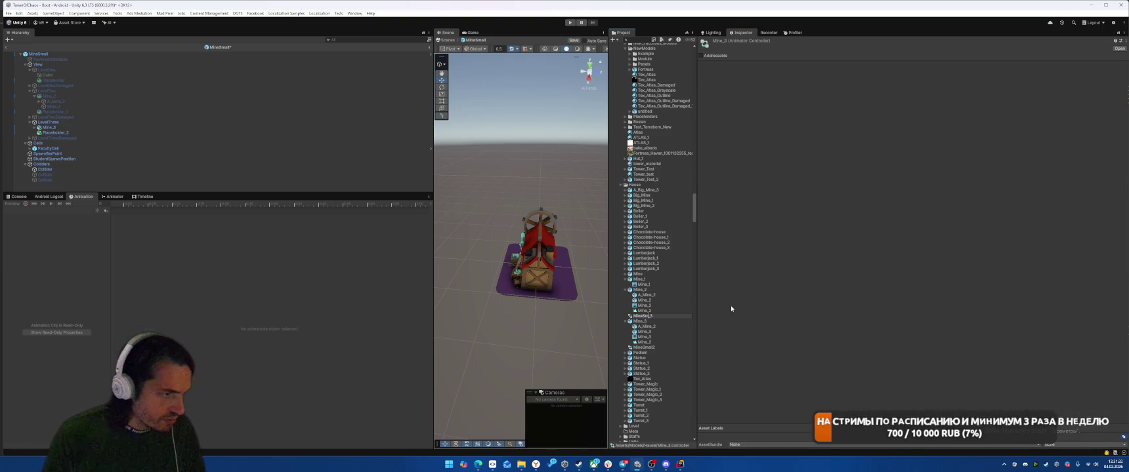
text(Small)
key(Return)
click(650, 465)
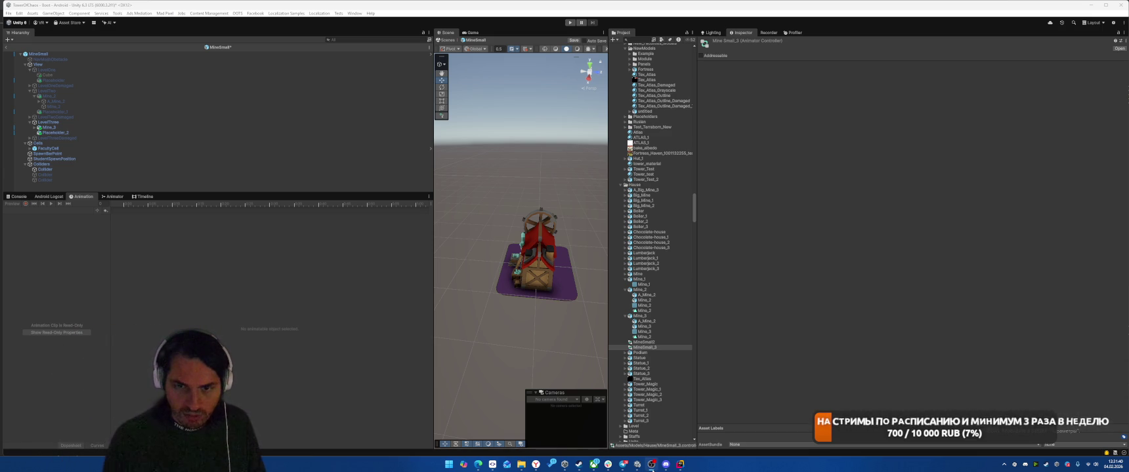
Step: Save the MineSmall prefab and deactivate LevelThree
key(ctrl+s)
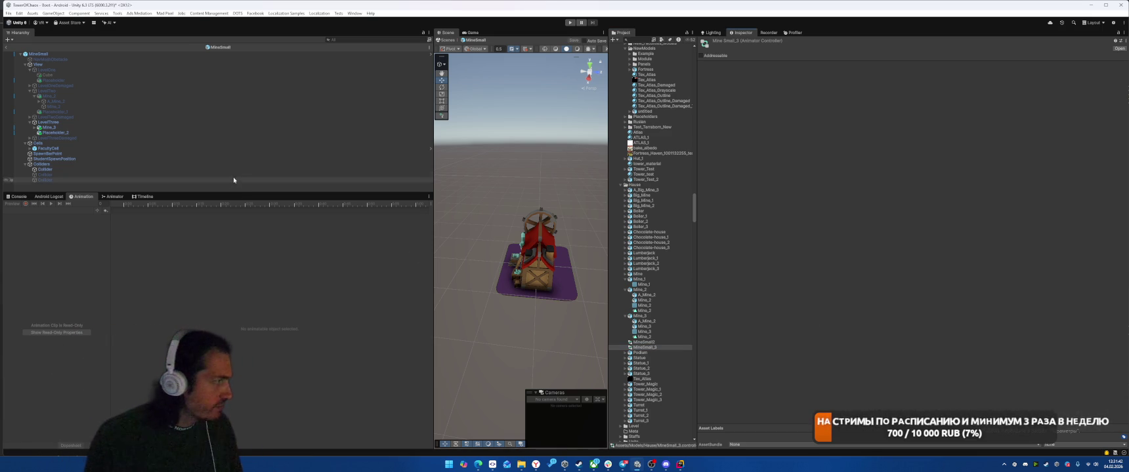
click(59, 122)
key(alt+shift+a)
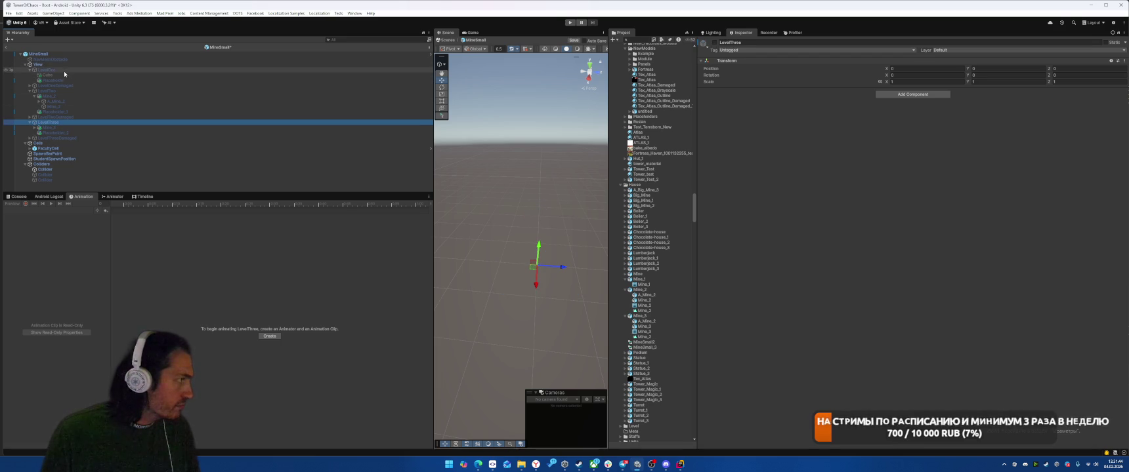
Step: Exit the MineSmall prefab to the Boot scene and run a brief Play test
key(ctrl+z)
click(7, 47)
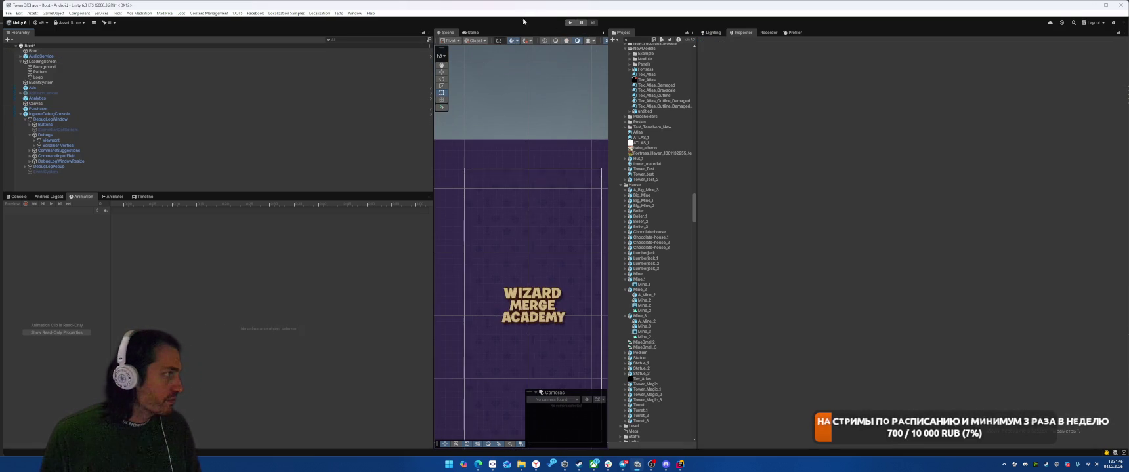
click(569, 22)
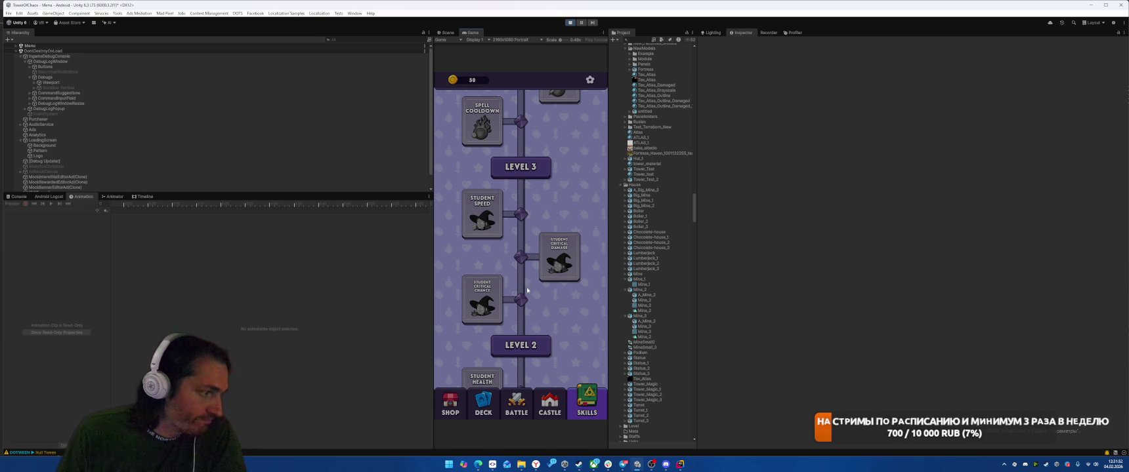
click(569, 22)
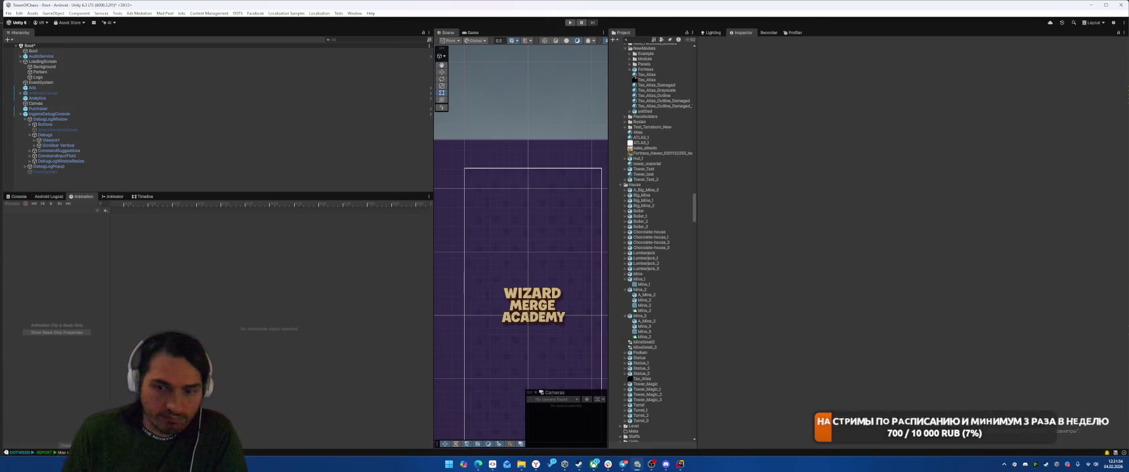
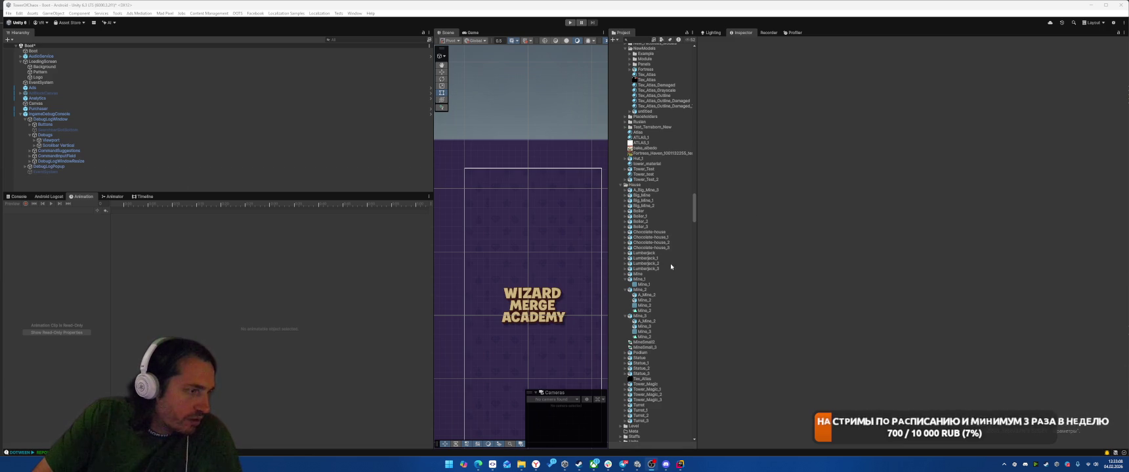
Step: Clear the Console, play-test where the Skills screen scrolls, then return to line 80 of UpgradeScreen.cs
scroll(670, 264, up, 1)
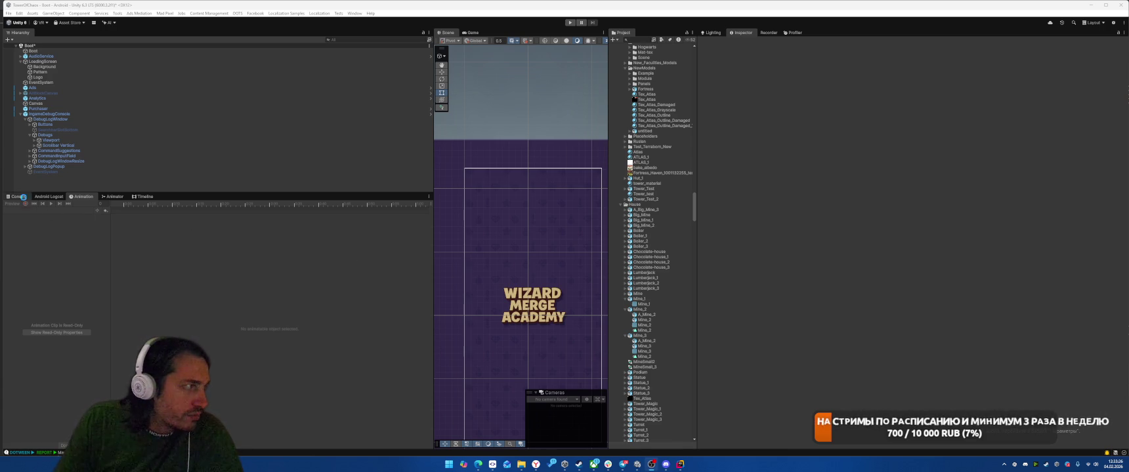
click(17, 196)
click(10, 203)
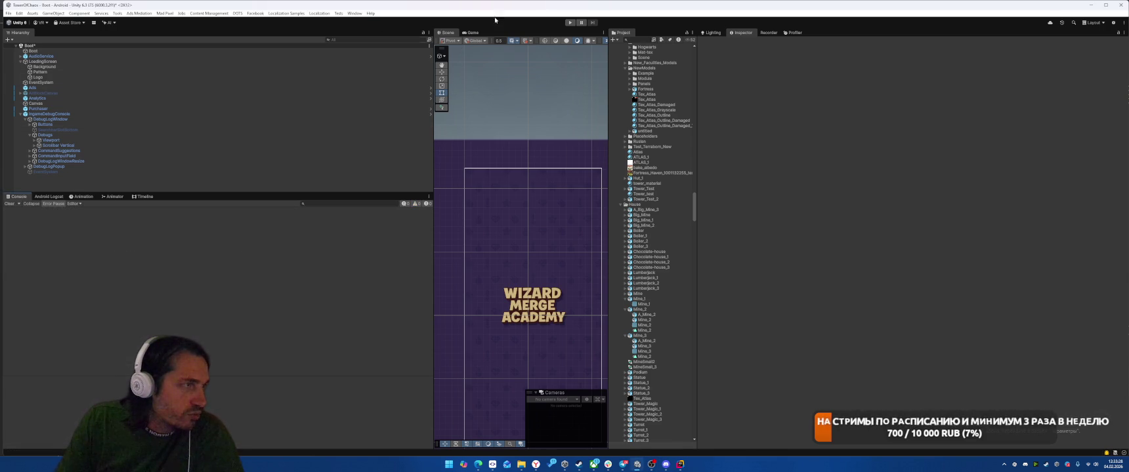
click(570, 23)
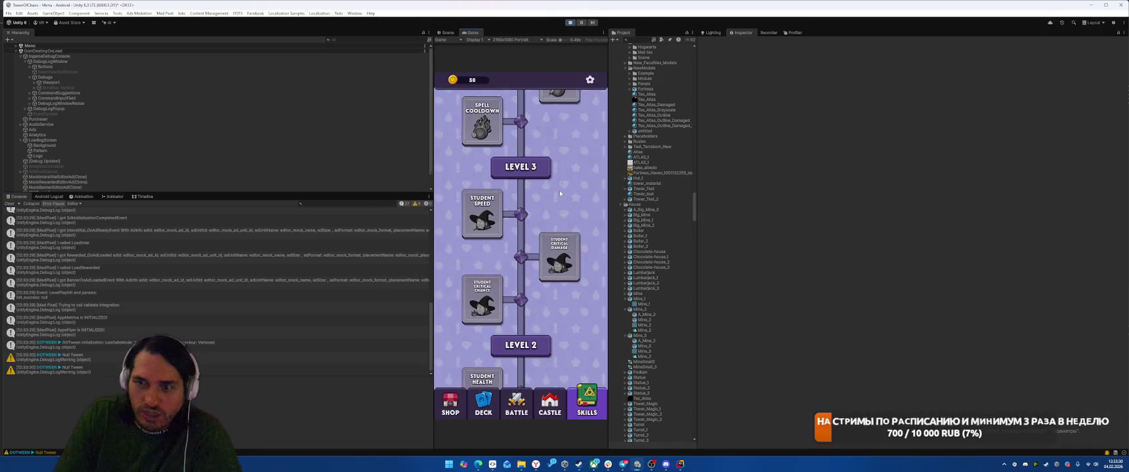
click(570, 22)
click(680, 464)
click(880, 262)
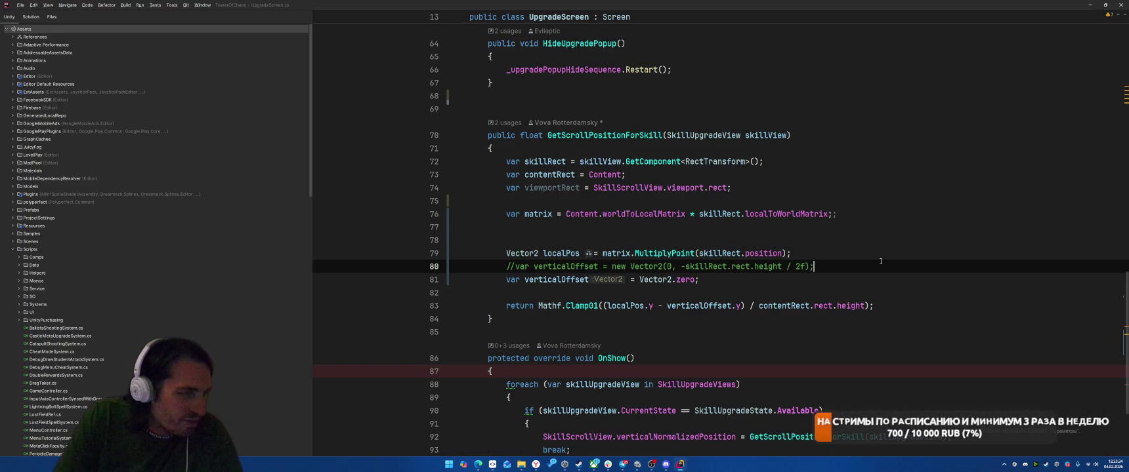
Step: Add a '- 10' offset after verticalOffset.y inside Mathf.Clamp01 on line 83, then recompile in Unity
click(872, 241)
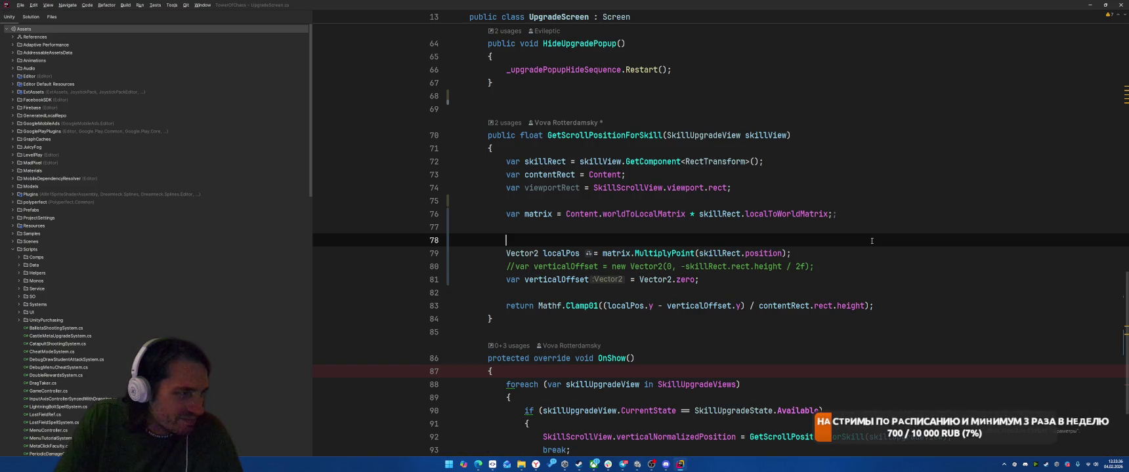
key(Down)
key(Down)
key(Down)
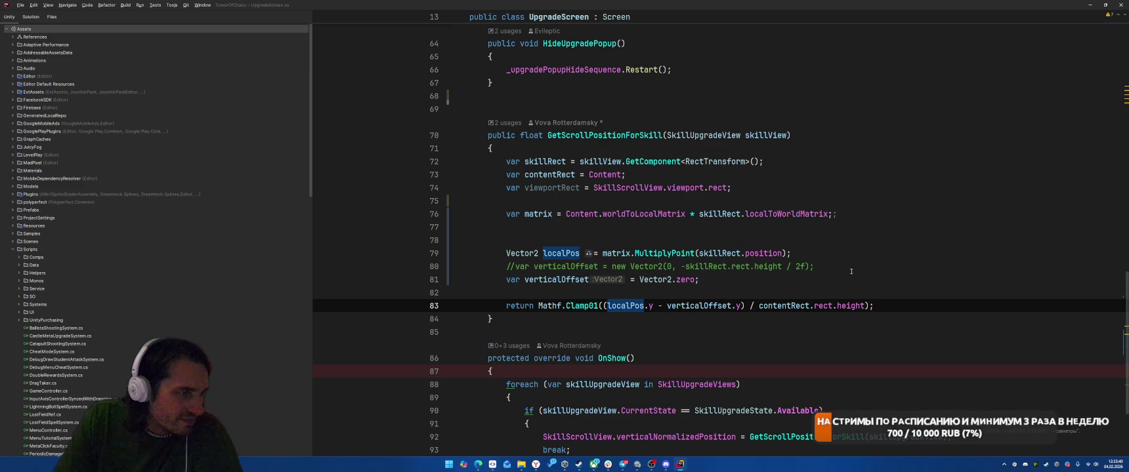
click(607, 305)
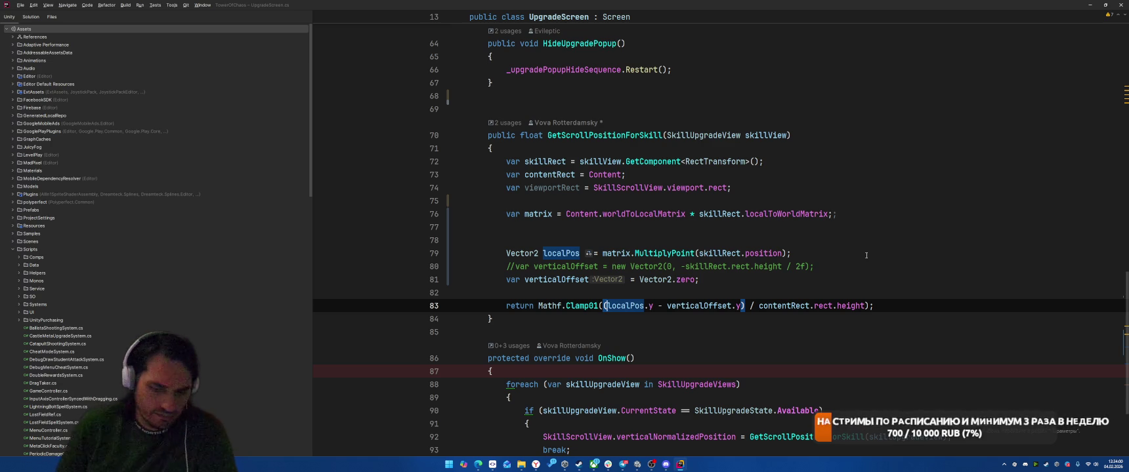
click(742, 305)
text(- 10)
key(alt+Tab)
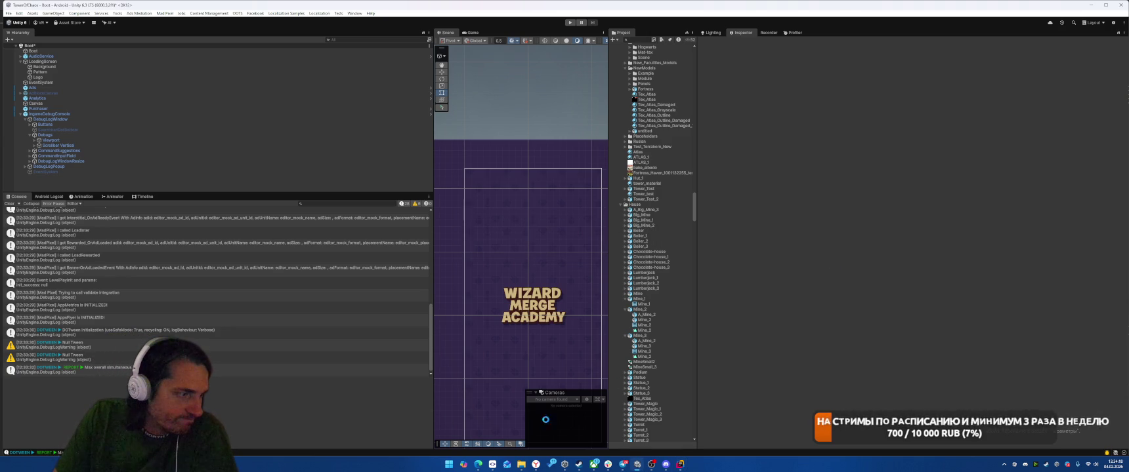
Step: Dismiss the Explorer window, play-test the Skills screen scroll with the new offset, and return to Rider
click(521, 465)
click(521, 465)
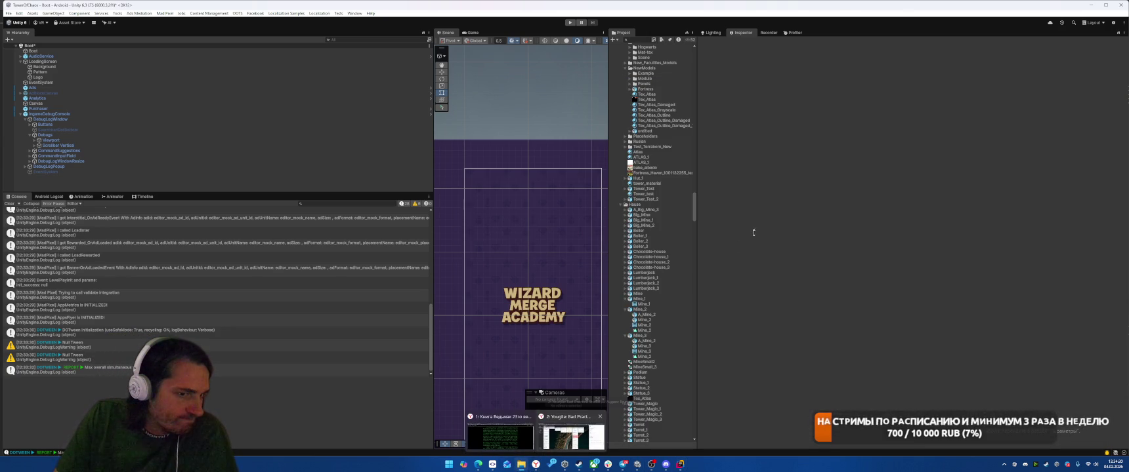
click(571, 22)
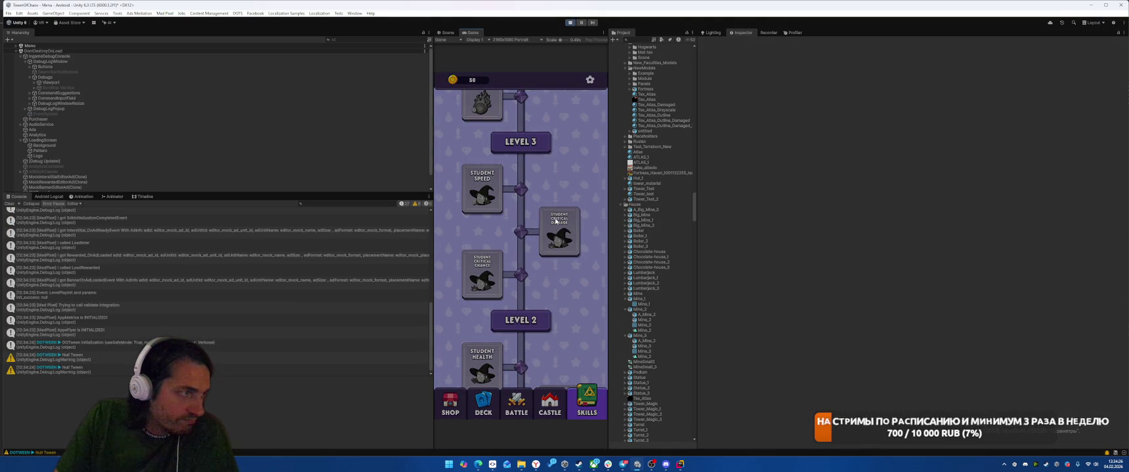
click(570, 22)
key(alt+Tab)
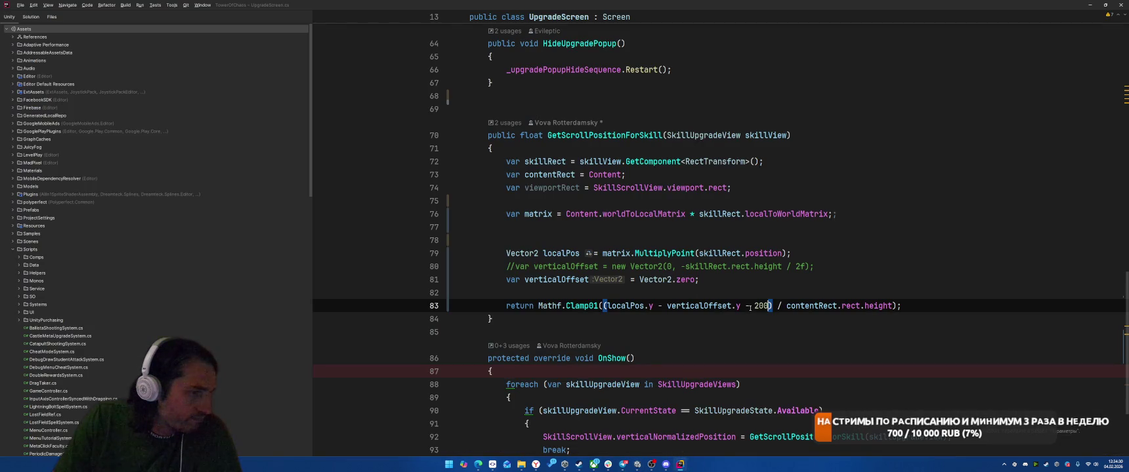
Step: Change '- 200' to '+ 200' on line 83 and let Unity recompile
click(749, 308)
key(BackSpace)
text(+)
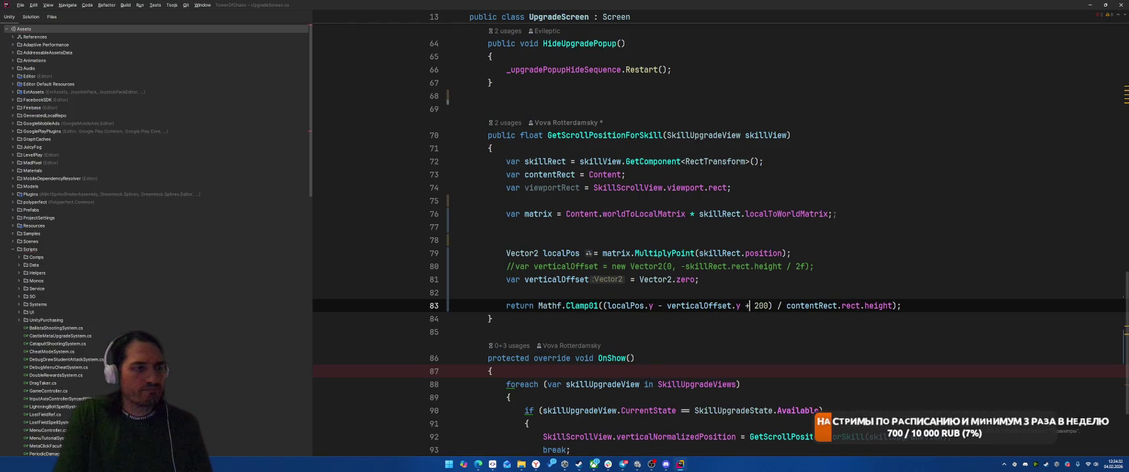
key(alt+Tab)
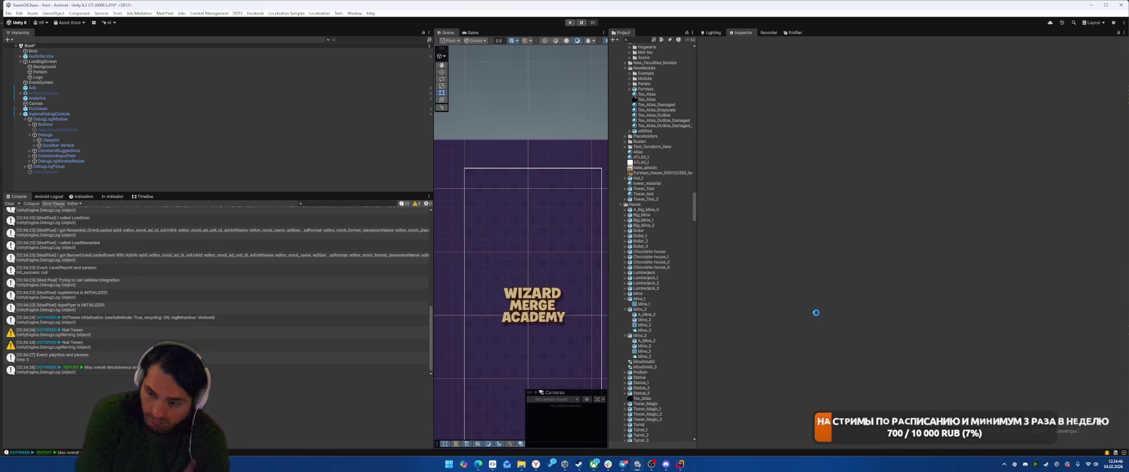
Step: Run the game, expand the scroll view's Viewport in the Hierarchy, and view the upgrade screen in the Scene view
click(569, 23)
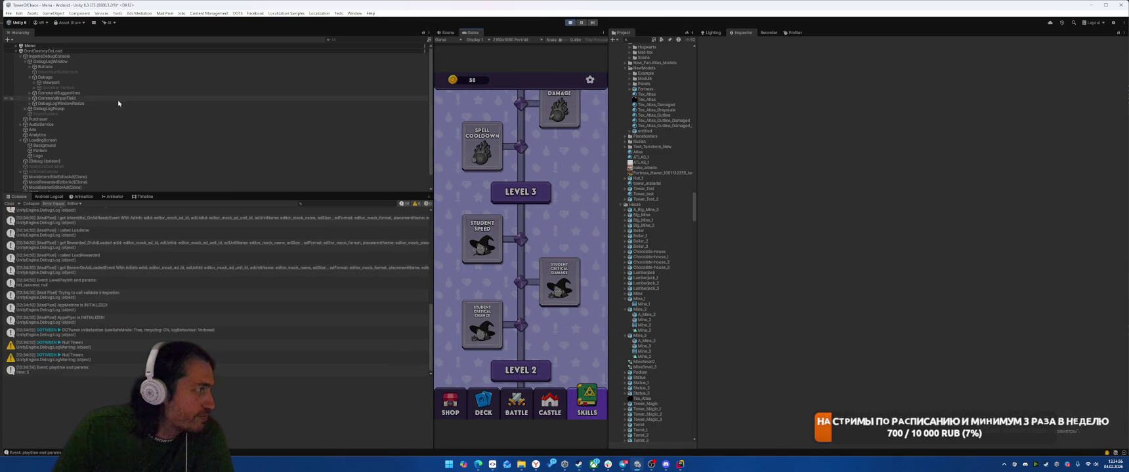
click(131, 83)
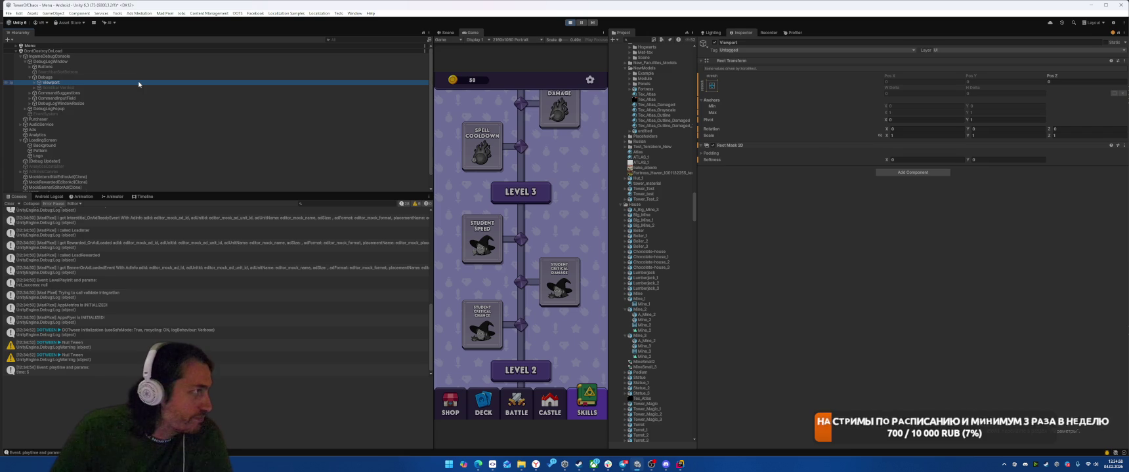
key(Right)
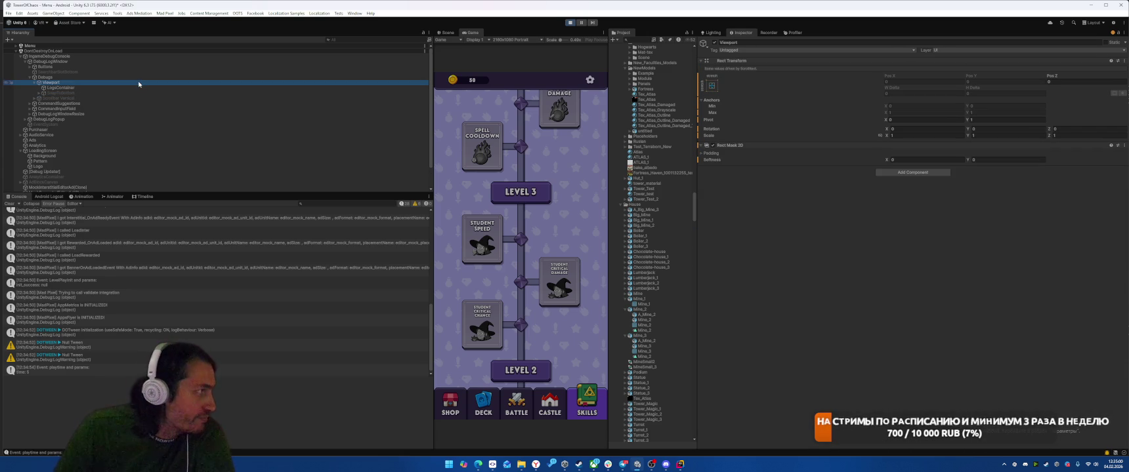
scroll(161, 159, down, 2)
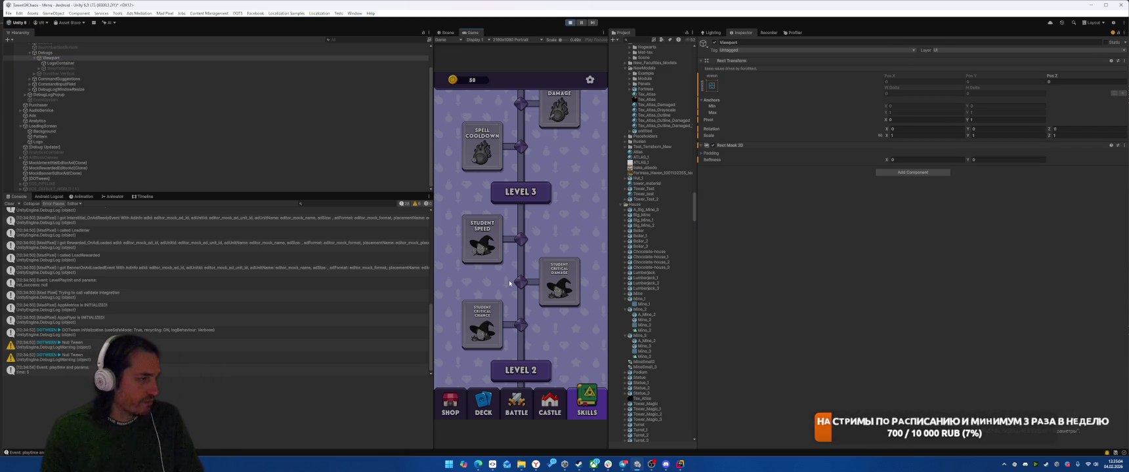
key(ctrl+1)
scroll(505, 309, down, 3)
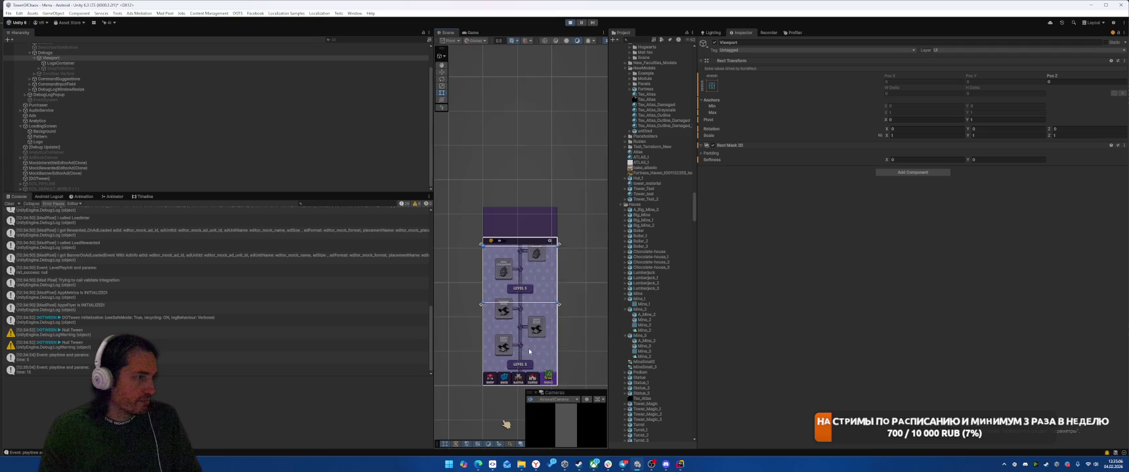
Step: Pick the SkillUpgrade object from the canvas and inspect LevelGroup1 in the Hierarchy
right_click(507, 228)
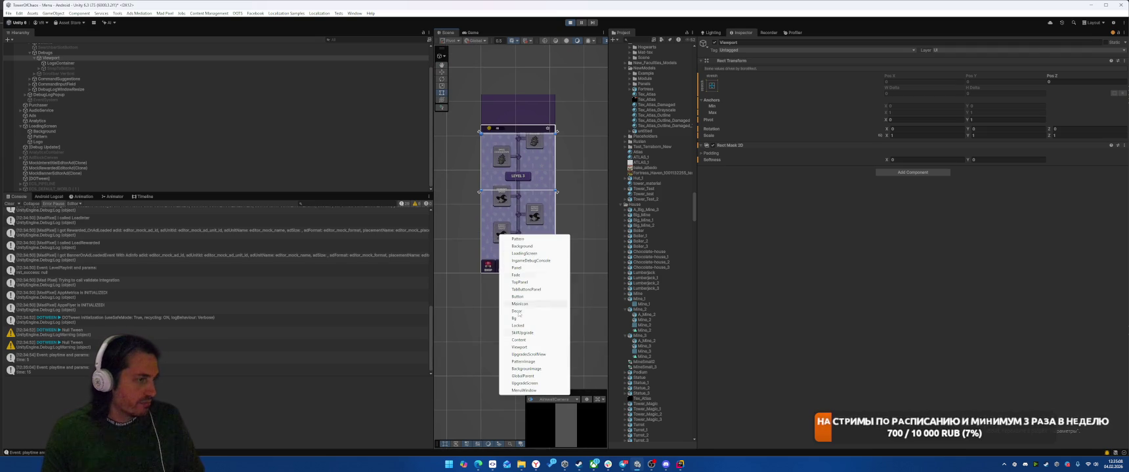
click(534, 333)
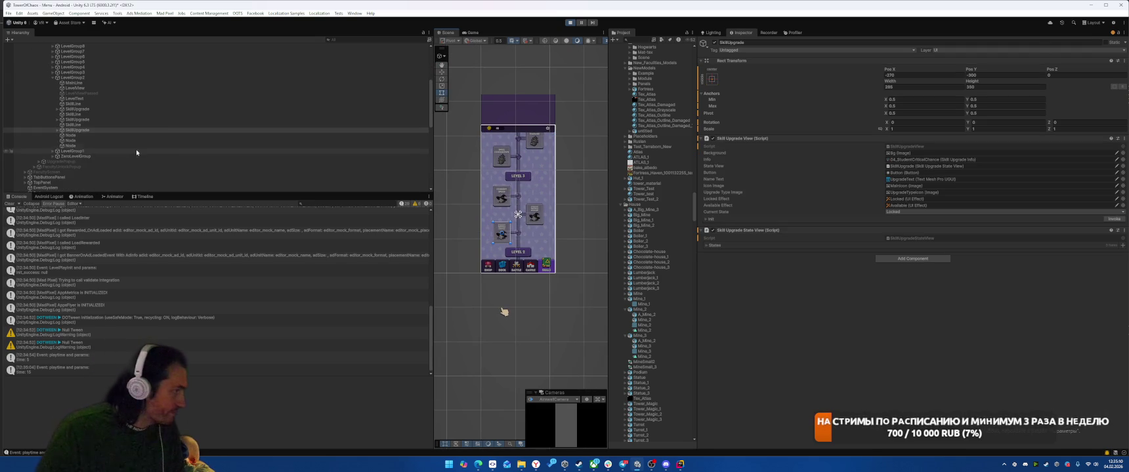
click(79, 151)
scroll(89, 118, up, 6)
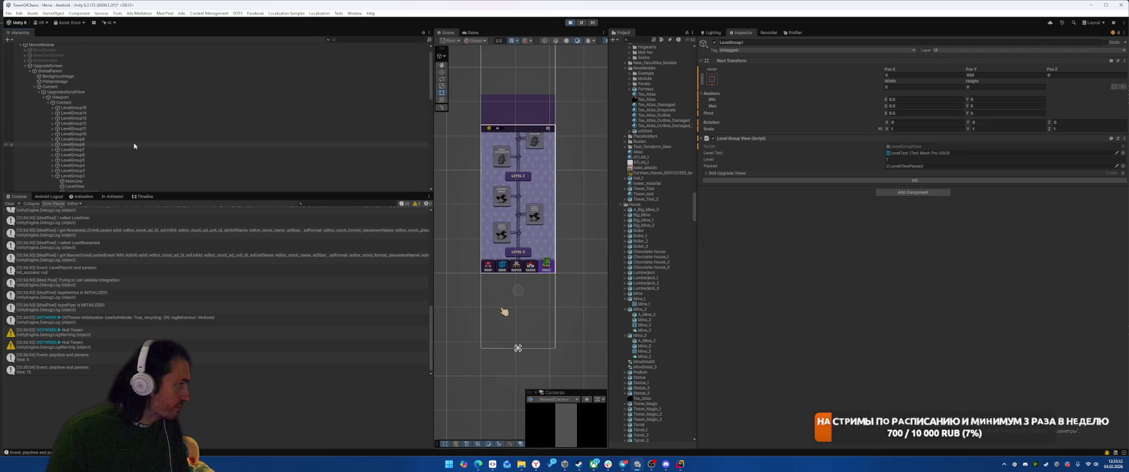
Step: Set the Content object's Rect Transform Pos Y to 0, then inspect LevelGroup2
click(89, 103)
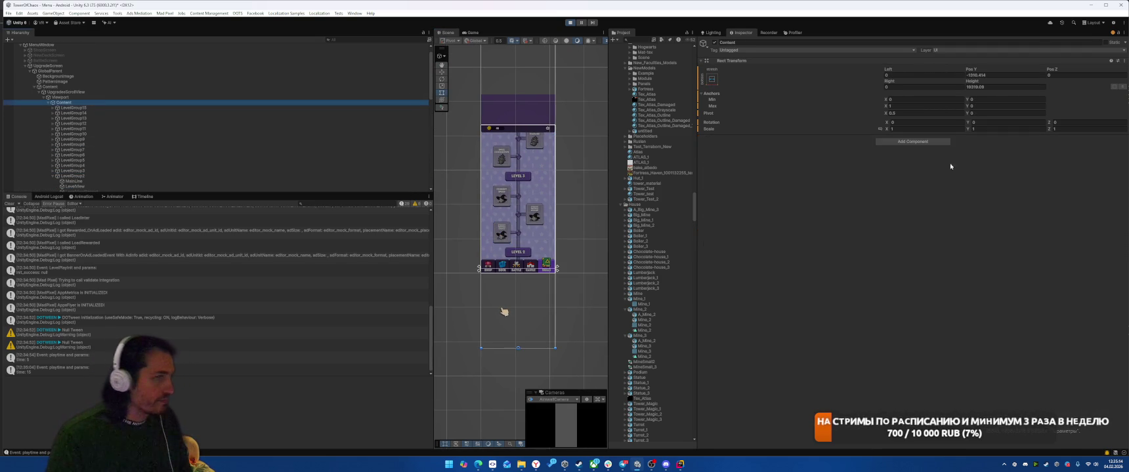
click(993, 76)
text(0)
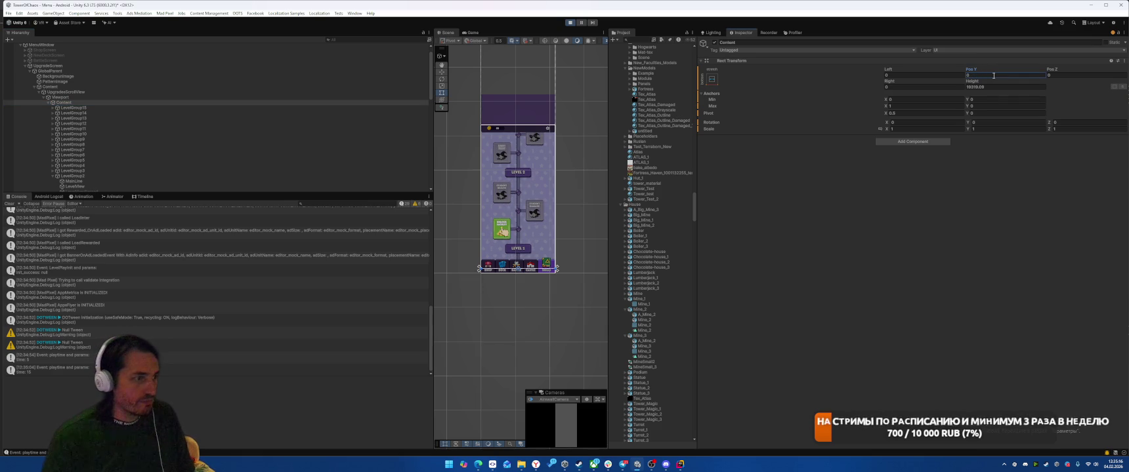
scroll(555, 244, up, 2)
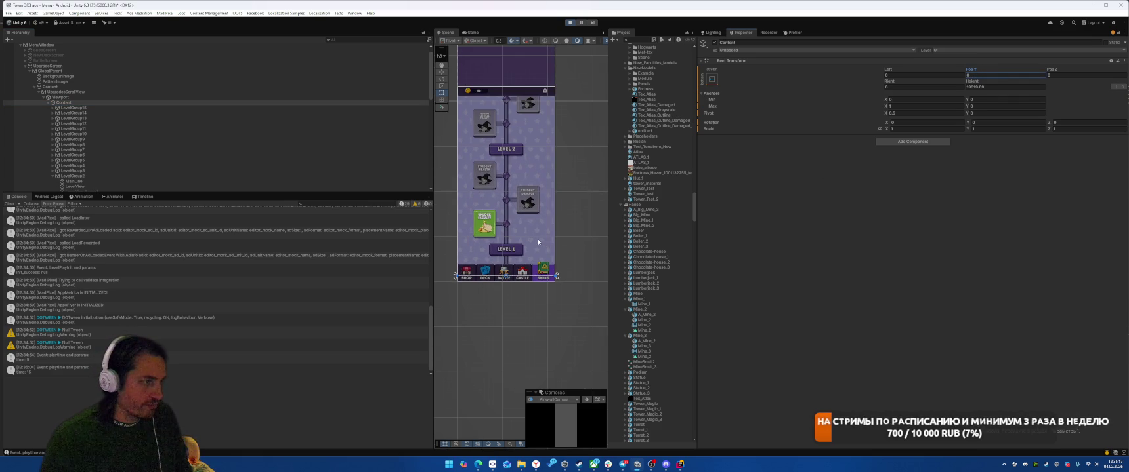
click(121, 103)
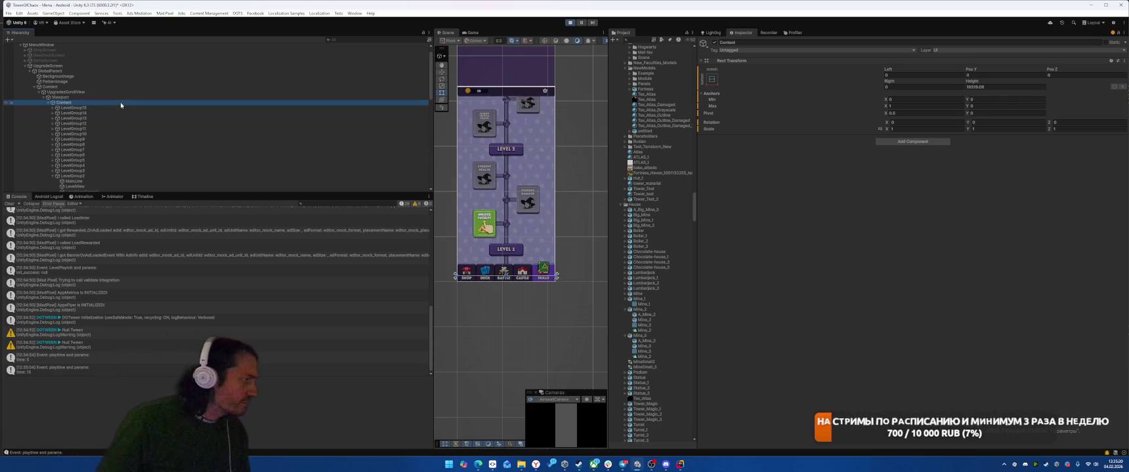
click(113, 176)
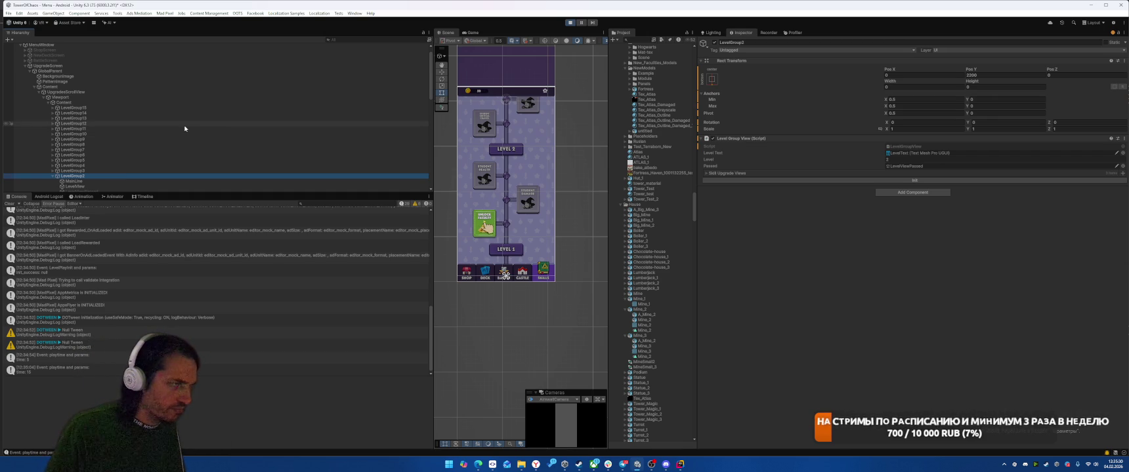
Step: Collapse LevelGroup2, expand LevelGroup1, and check Current State on its SkillUpgrade children
click(79, 102)
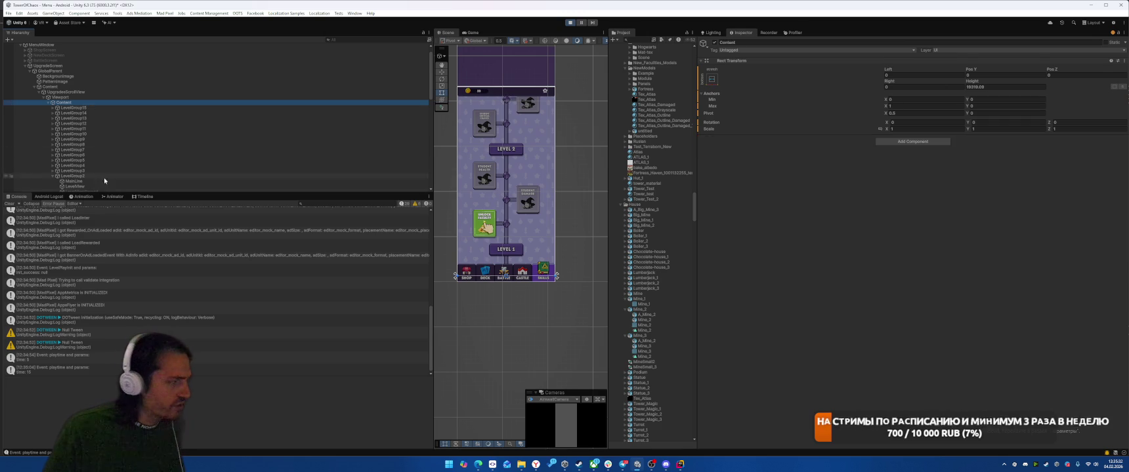
click(53, 176)
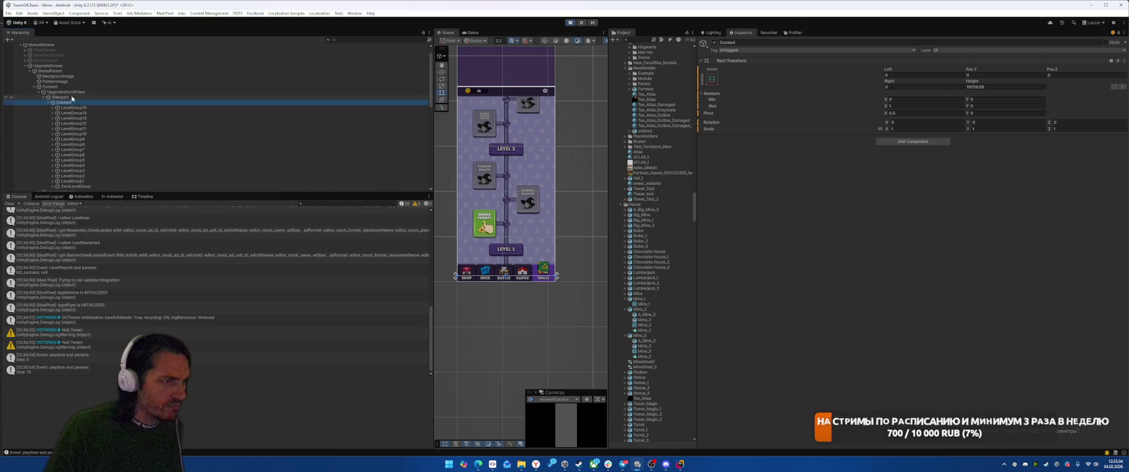
click(86, 181)
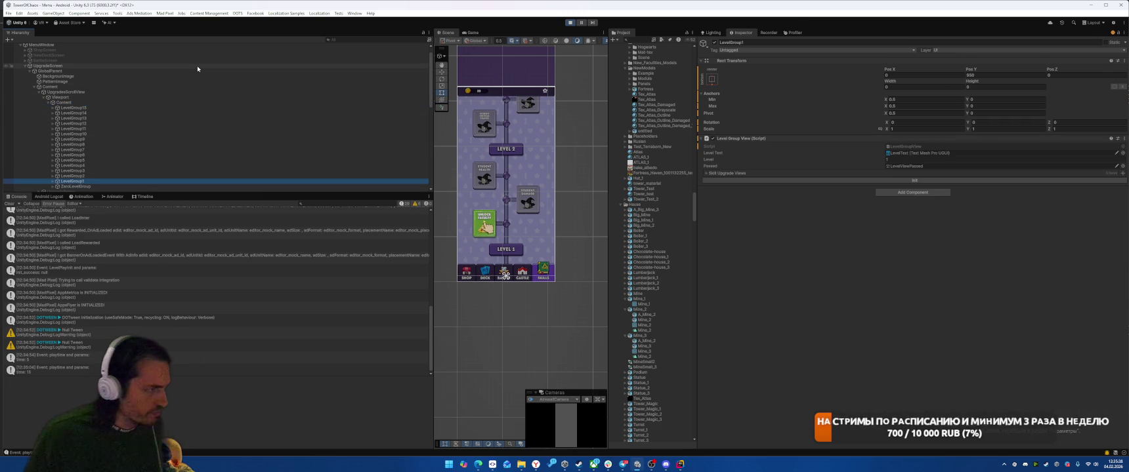
click(53, 182)
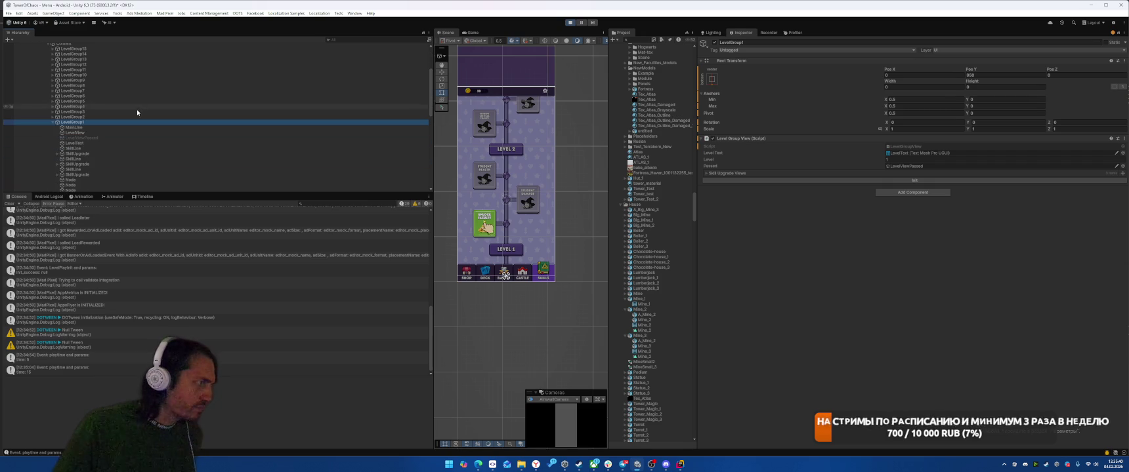
click(98, 154)
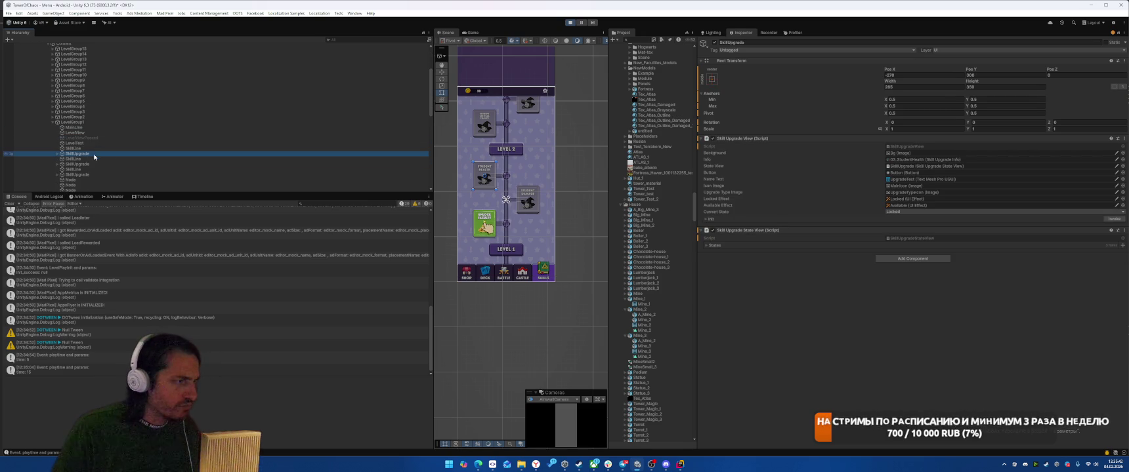
click(90, 175)
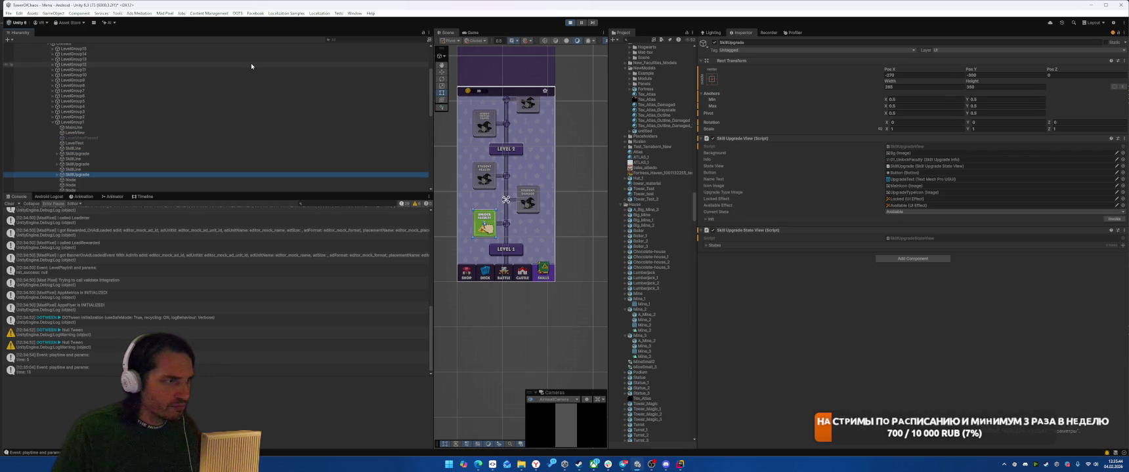
click(84, 124)
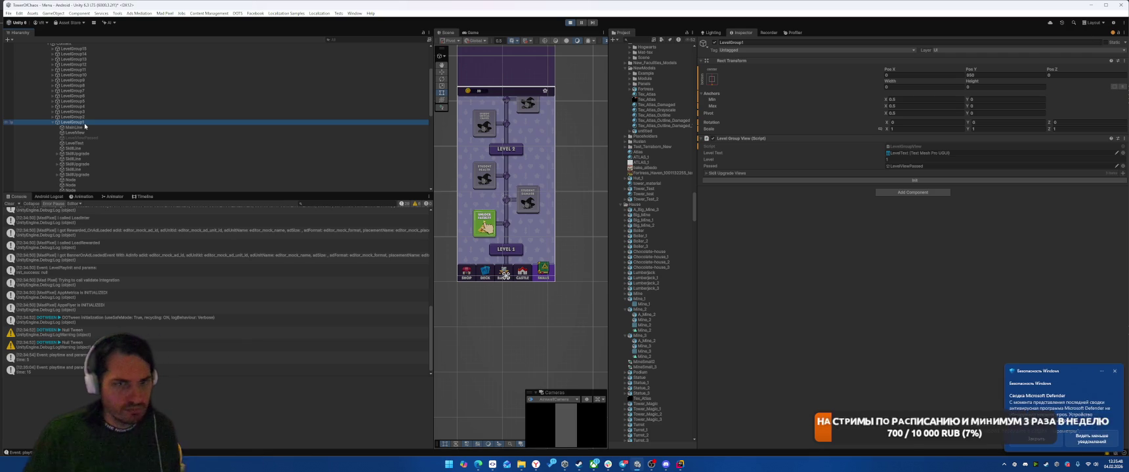